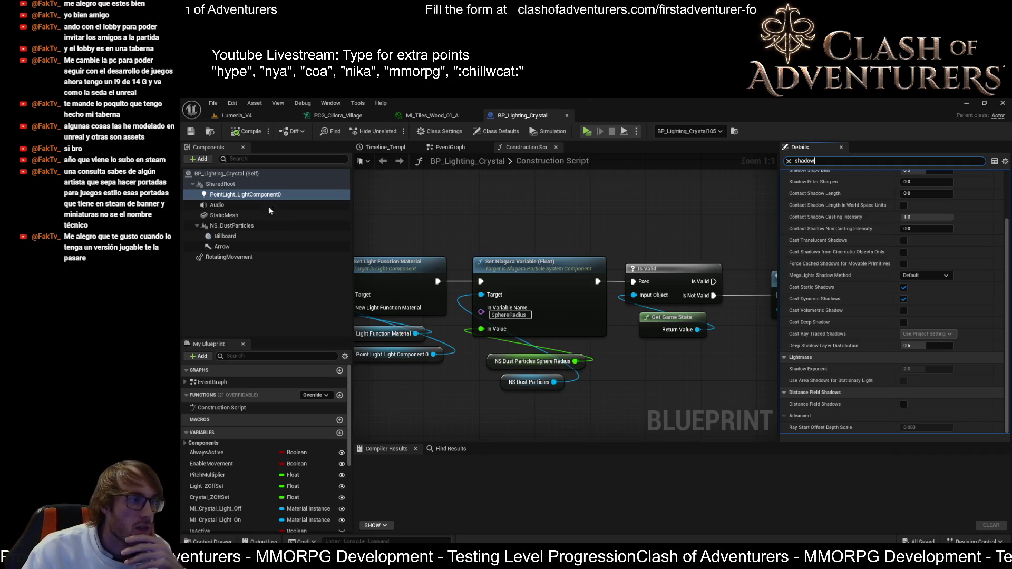
# - Switch to the Lumeria_V4 level and fly past the stone wall, house and gate to the signpost
pyautogui.click(266, 113)
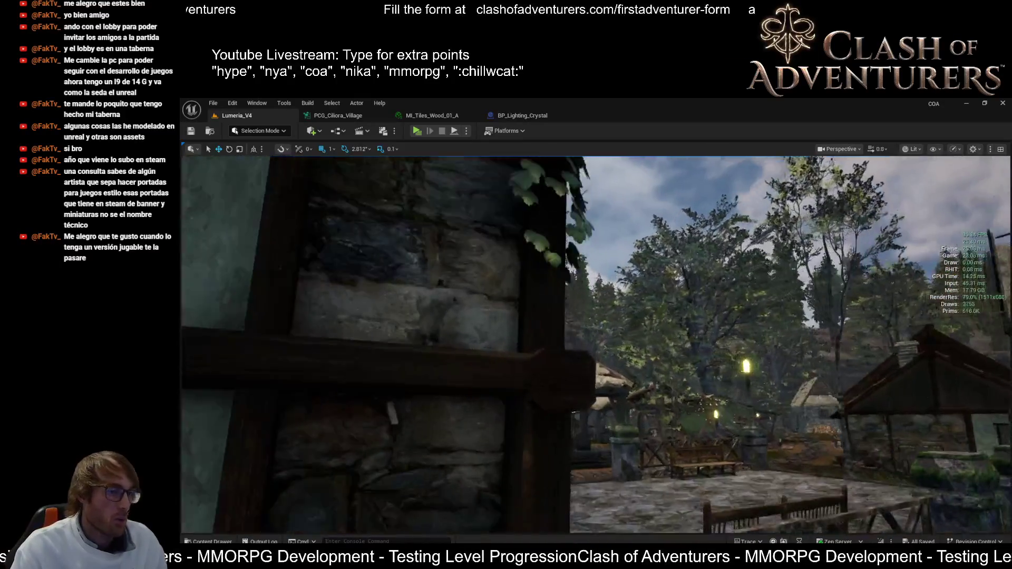
pyautogui.scroll(2, 595, 342)
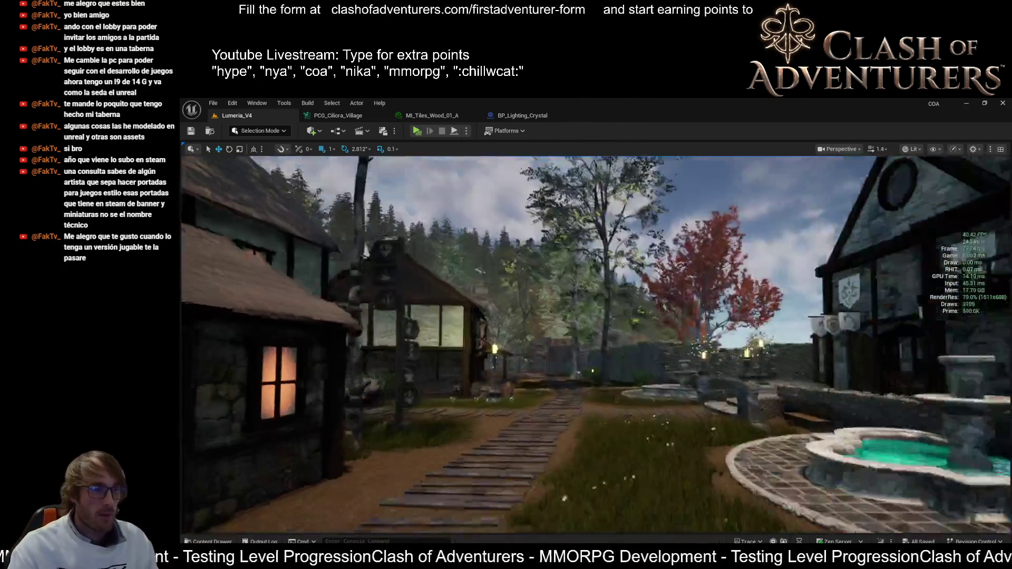
pyautogui.scroll(1, 596, 345)
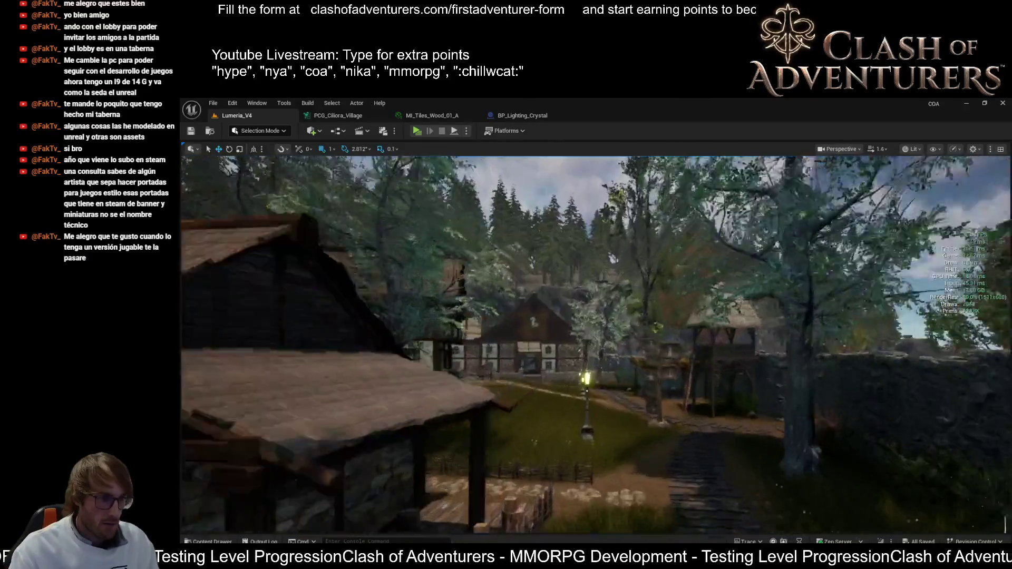
pyautogui.press('w')
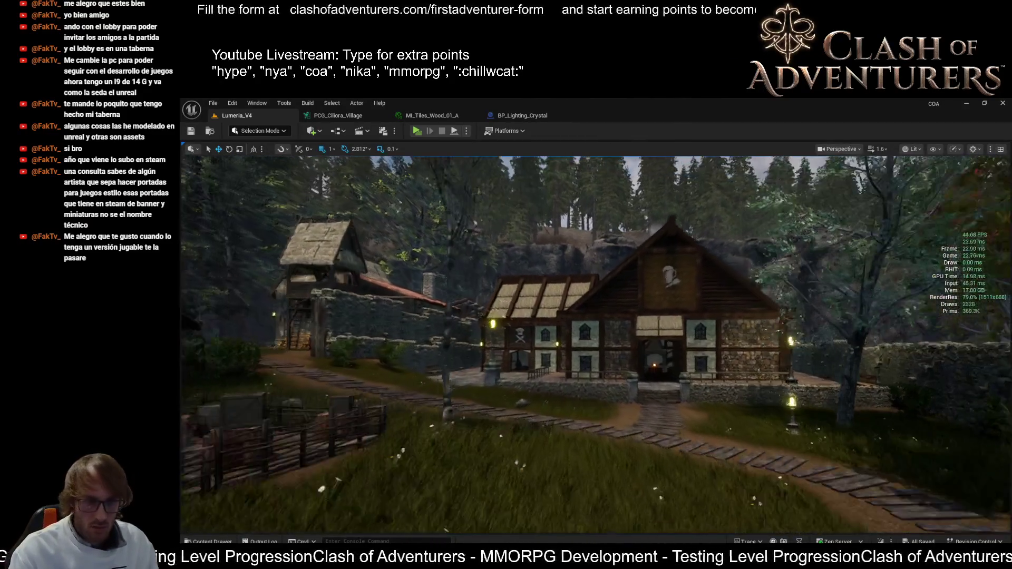
pyautogui.press('s')
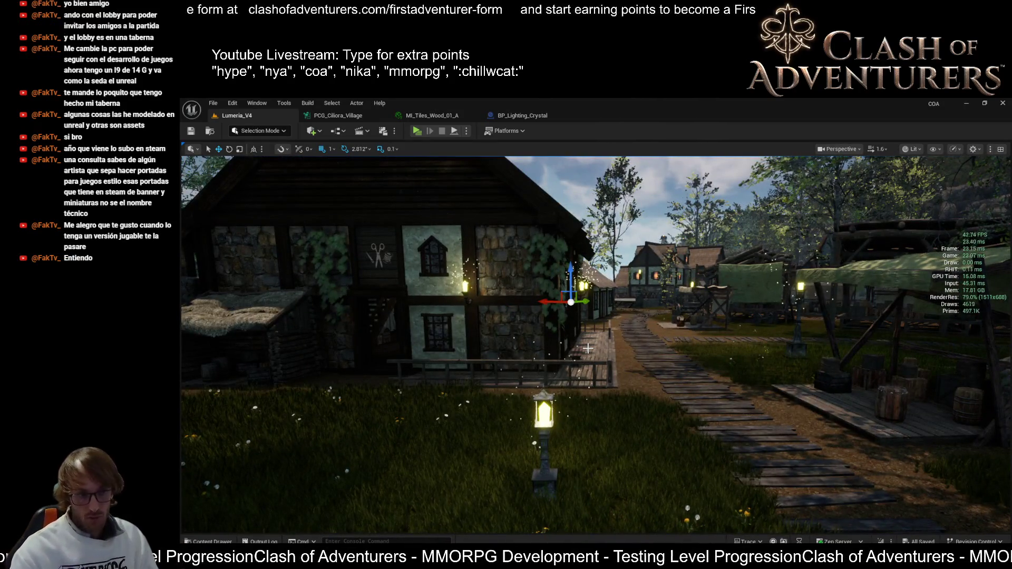
pyautogui.press('w')
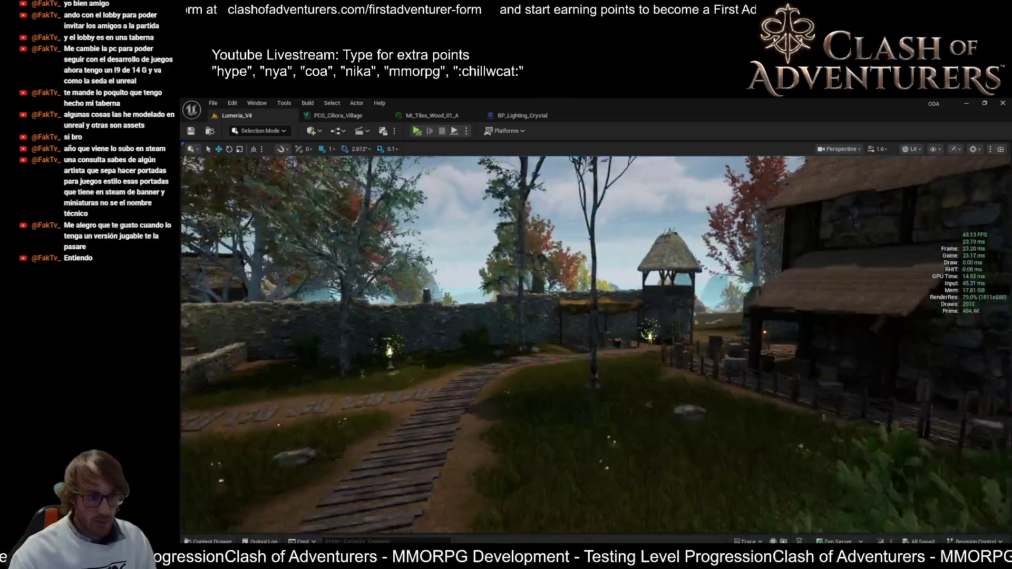
pyautogui.press('w')
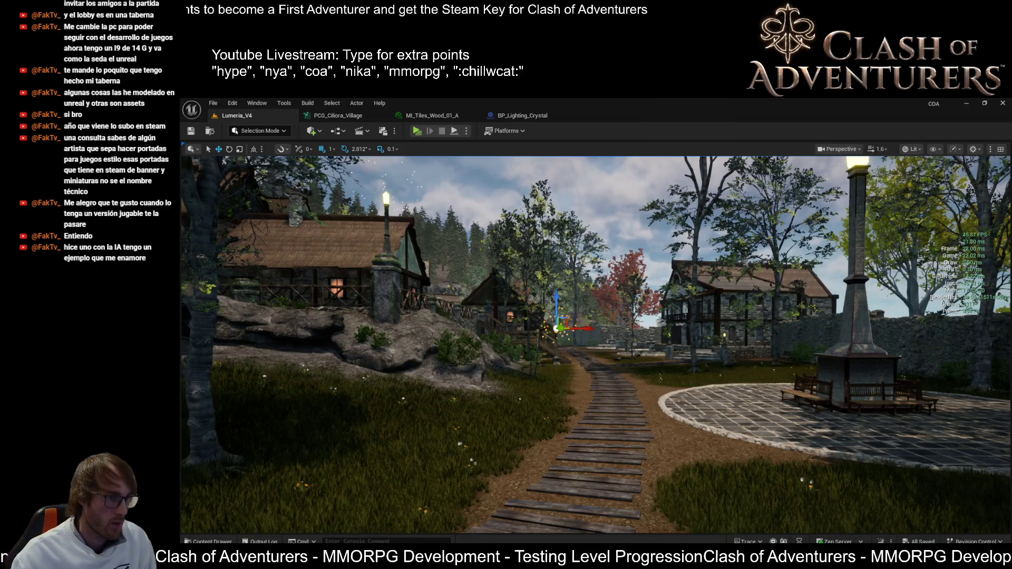
# - Return to the BP_Lighting_Crystal blueprint and clear the shadow filter from its property list
pyautogui.click(521, 118)
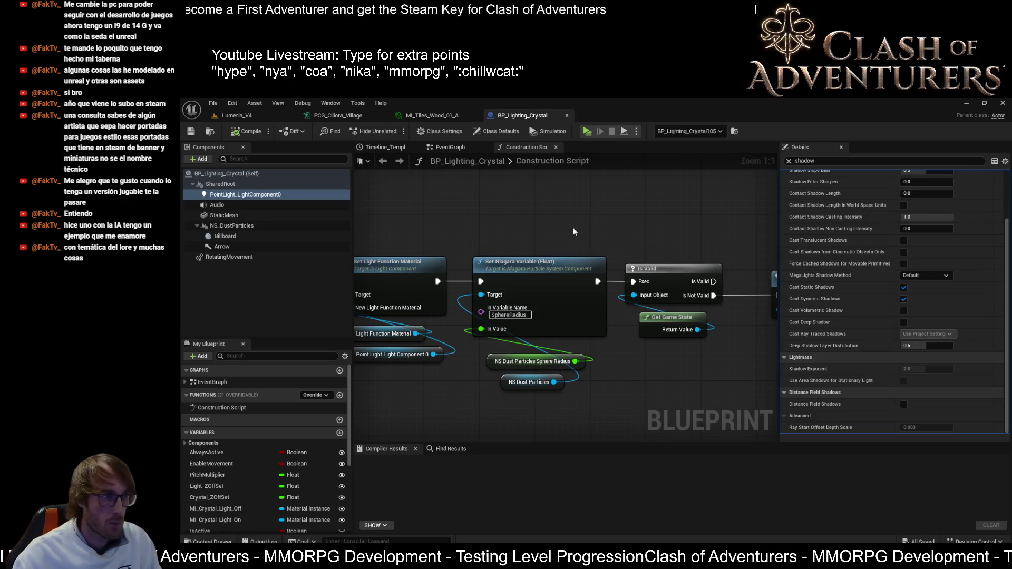
pyautogui.scroll(3, 957, 251)
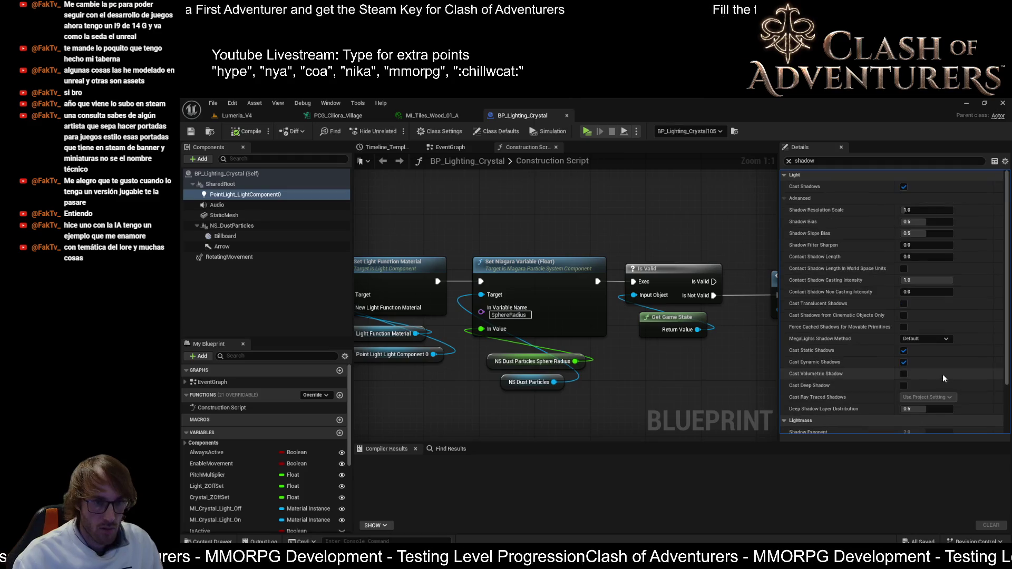
pyautogui.press('BackSpace')
pyautogui.press('BackSpace')
pyautogui.press('BackSpace')
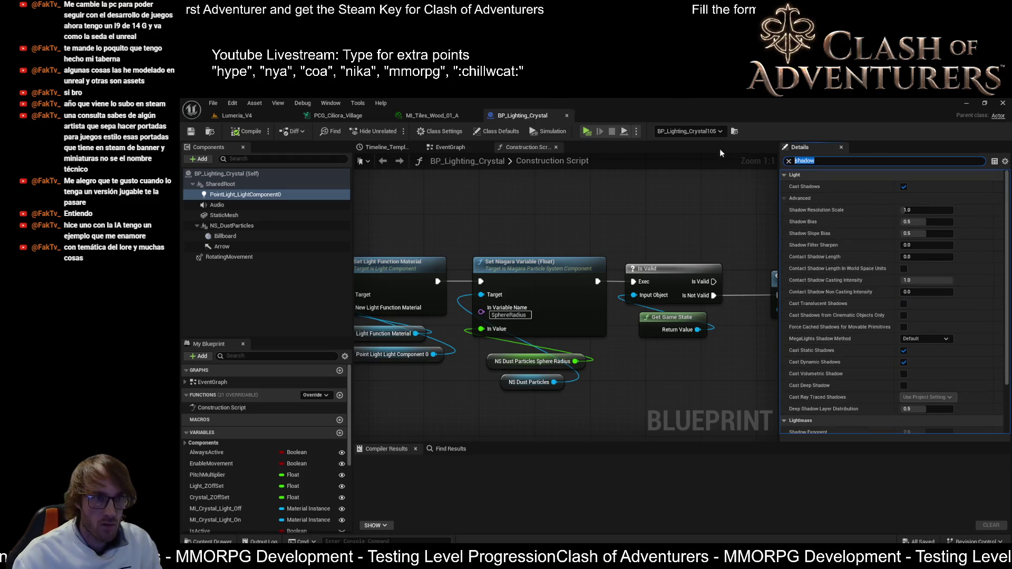
pyautogui.scroll(-3, 890, 266)
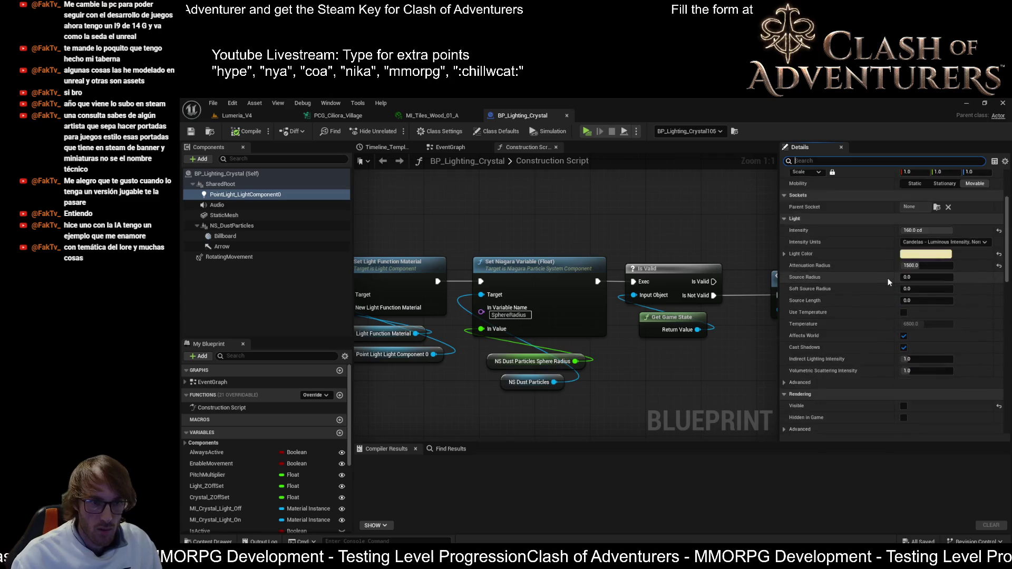
pyautogui.scroll(-1, 887, 277)
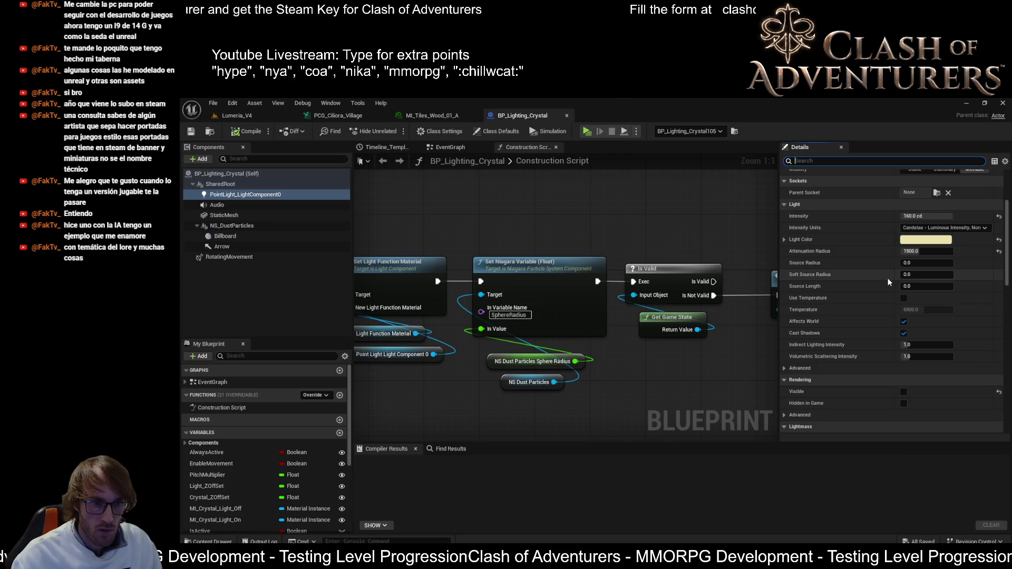
pyautogui.scroll(-3, 887, 277)
# - Expand the point light's advanced shadow settings and enlarge the Details panel to review them
pyautogui.click(785, 313)
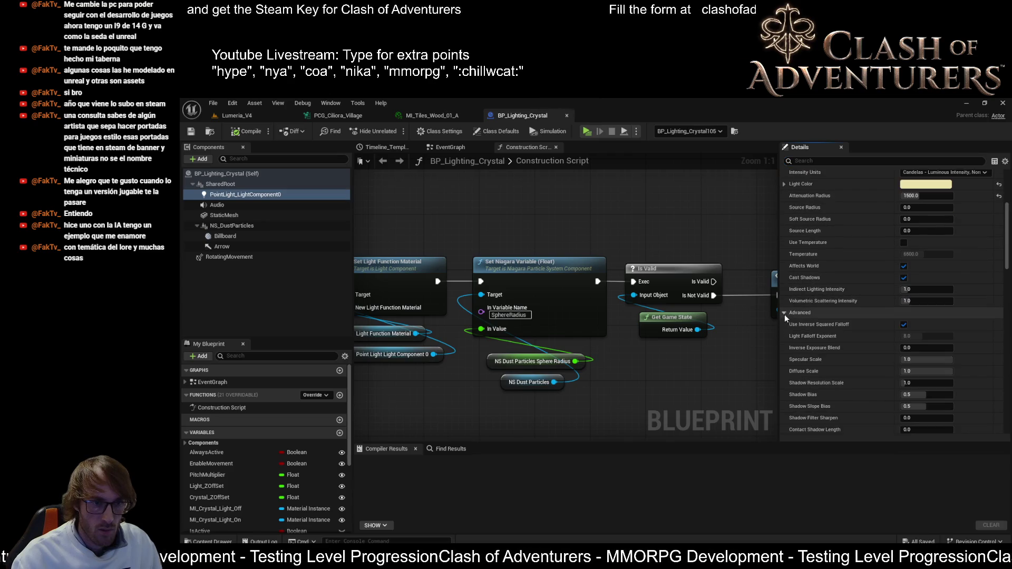
pyautogui.scroll(-3, 825, 314)
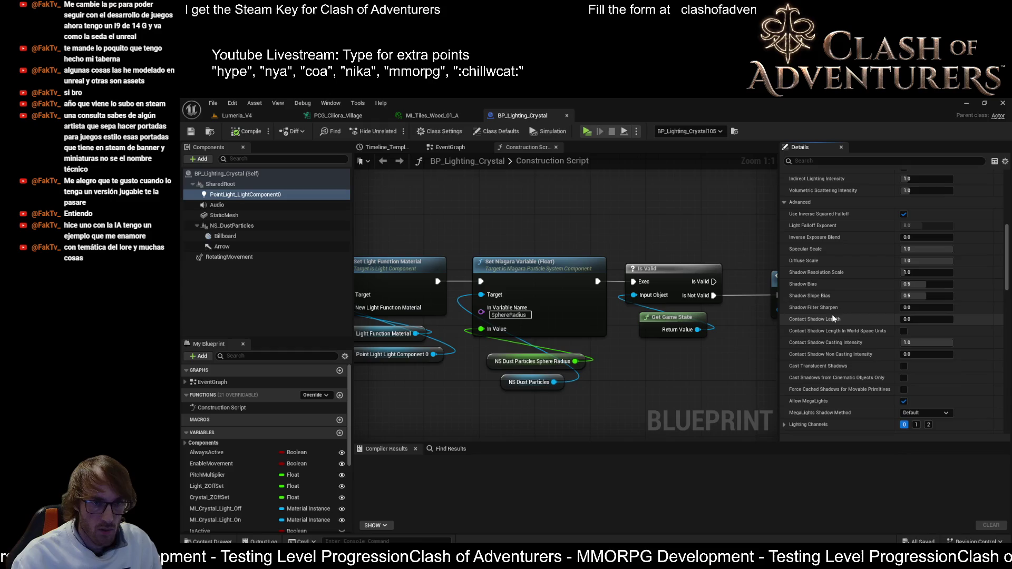
pyautogui.scroll(-2, 831, 314)
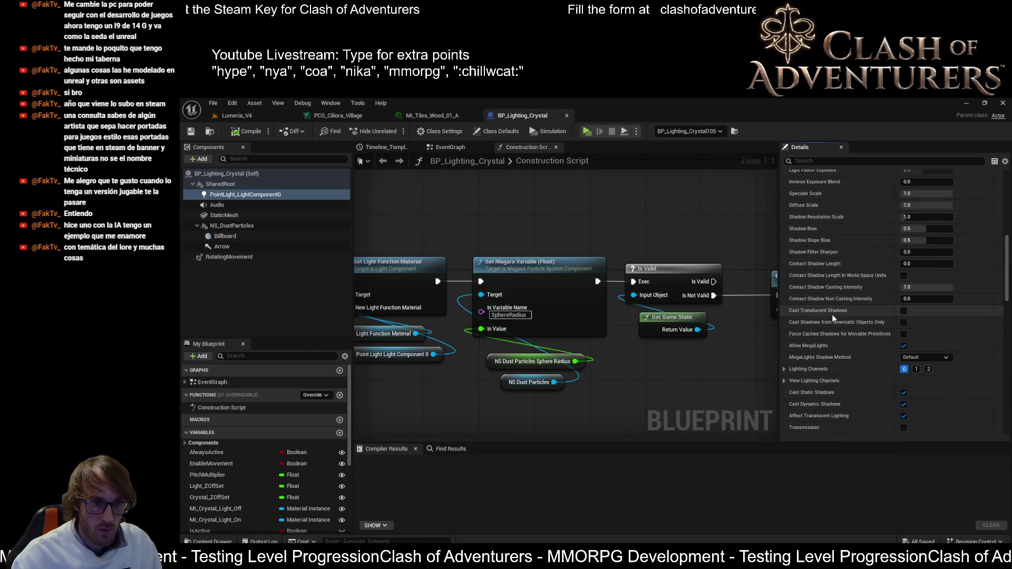
pyautogui.scroll(-3, 831, 314)
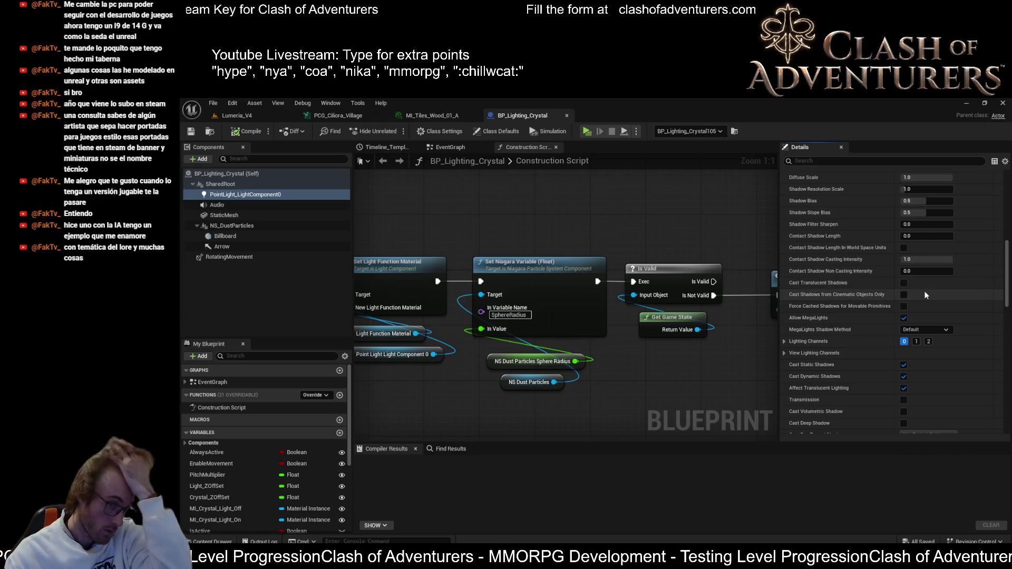
pyautogui.scroll(-3, 905, 369)
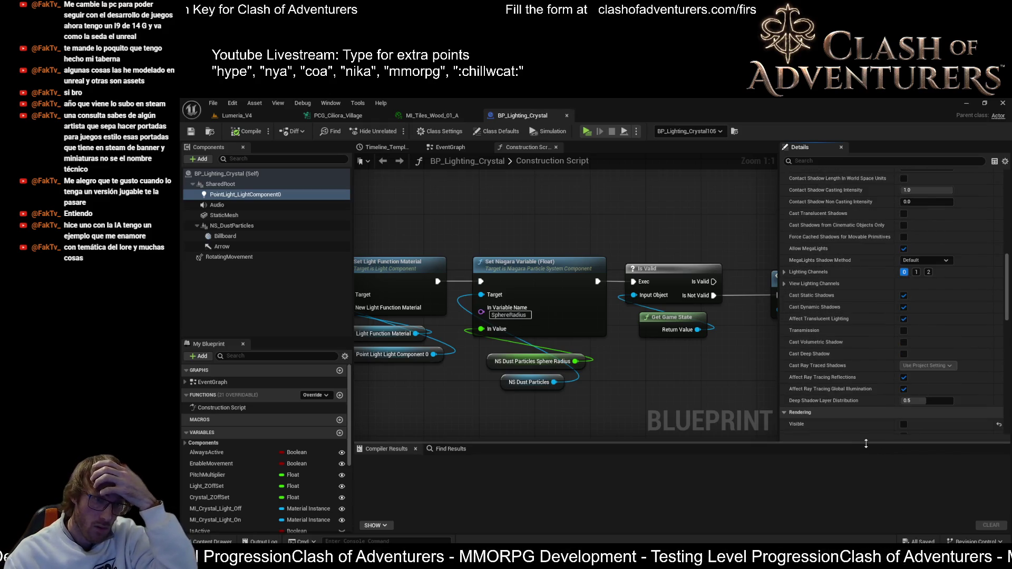
pyautogui.moveTo(904, 443); pyautogui.dragTo(904, 518)
pyautogui.scroll(6, 907, 441)
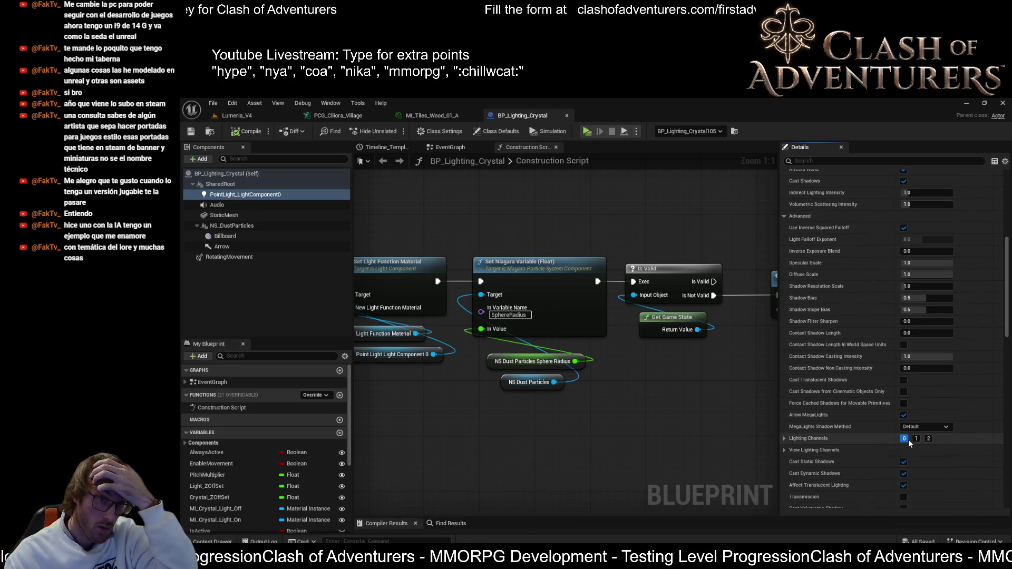
pyautogui.scroll(5, 909, 443)
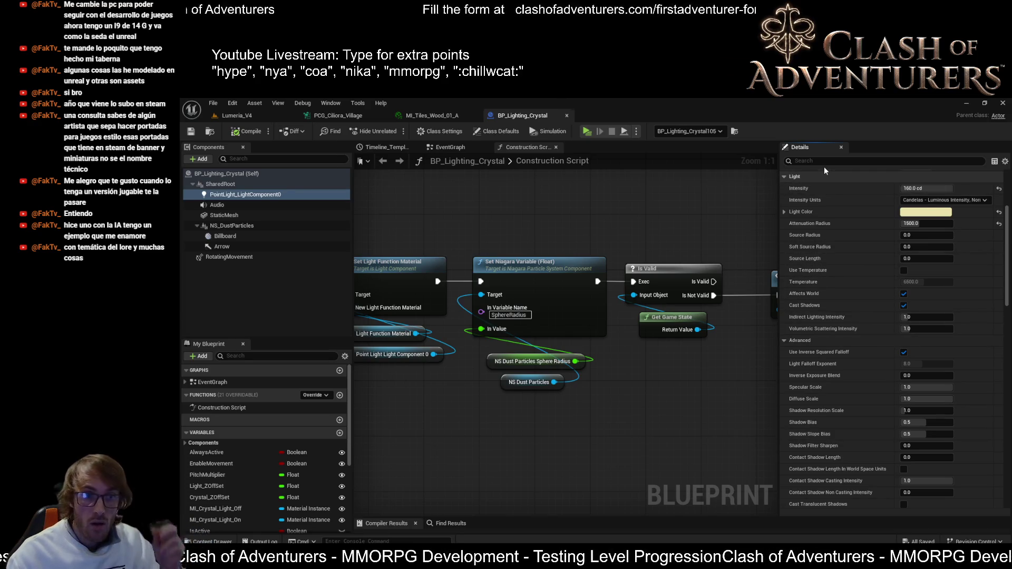
pyautogui.scroll(-4, 867, 259)
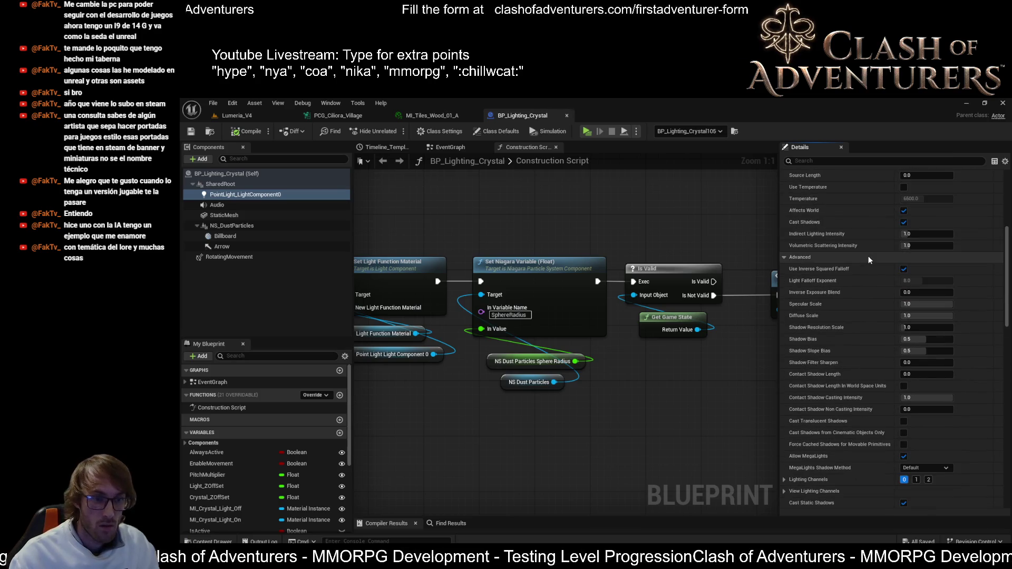
pyautogui.scroll(3, 921, 274)
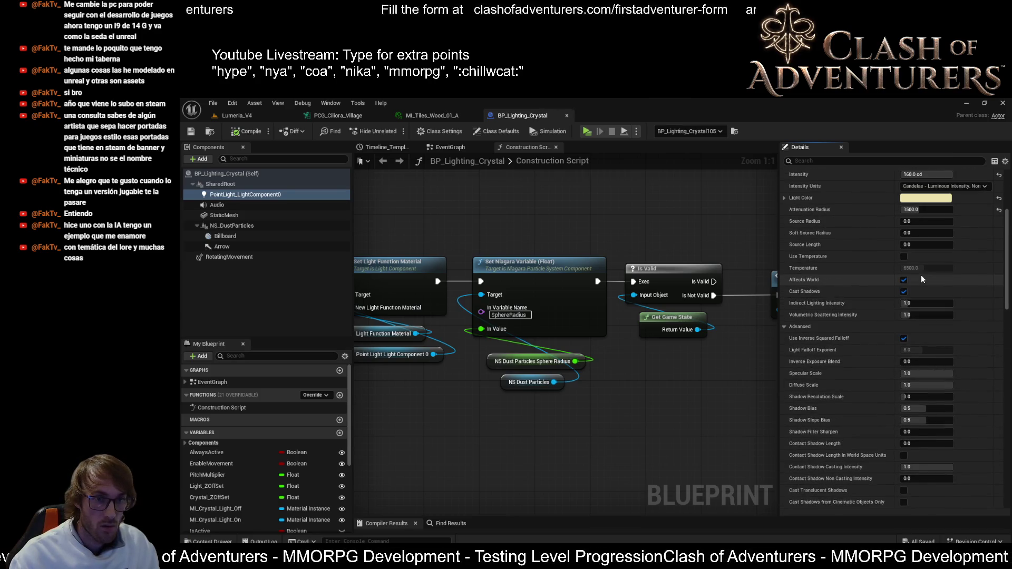
pyautogui.scroll(2, 922, 279)
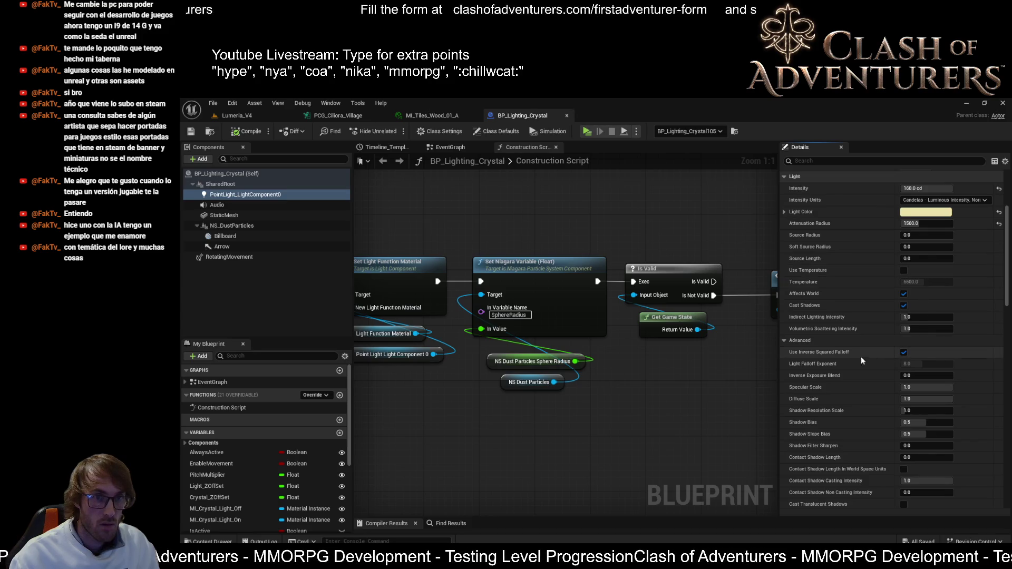
pyautogui.moveTo(840, 330)
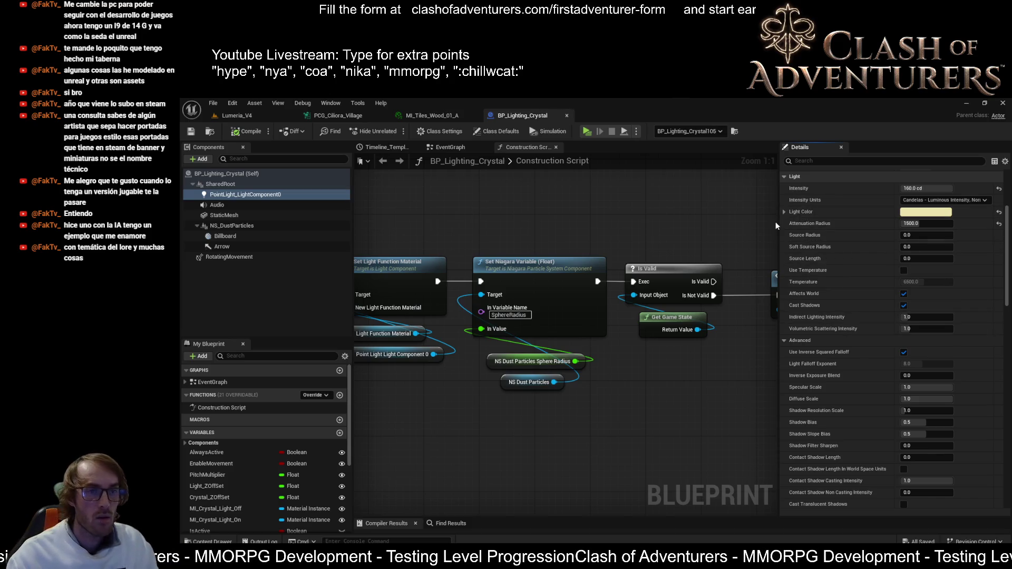
pyautogui.scroll(-1, 870, 261)
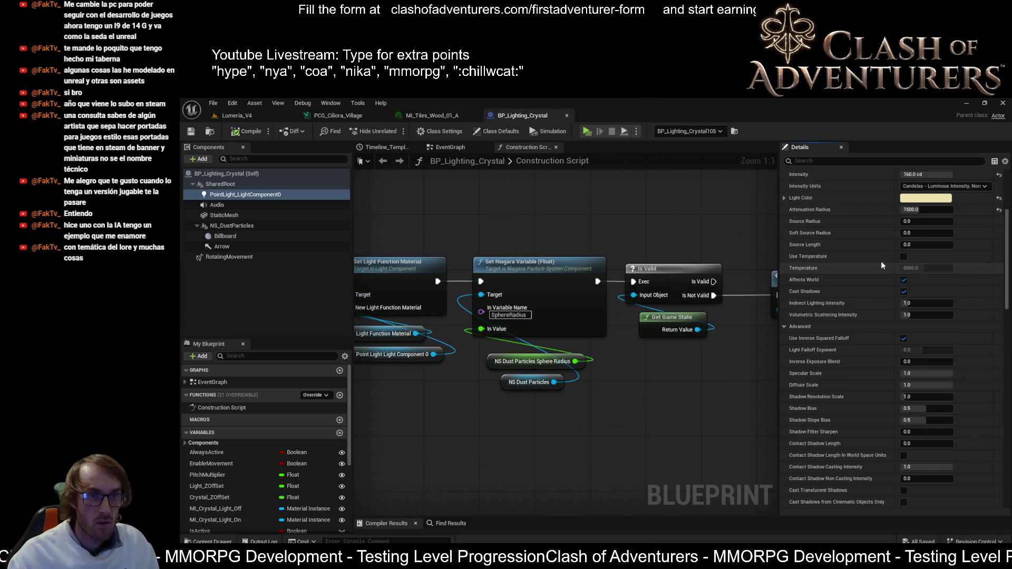
# - Keep the light's intensity units on Candelas, scroll through the shadow options, and begin a screen capture
pyautogui.click(981, 186)
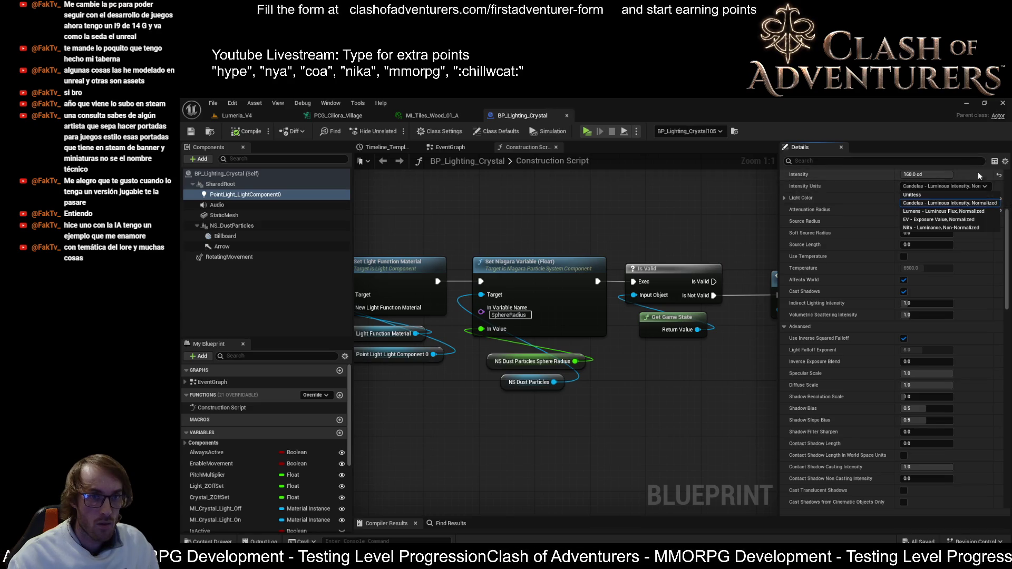
pyautogui.click(738, 210)
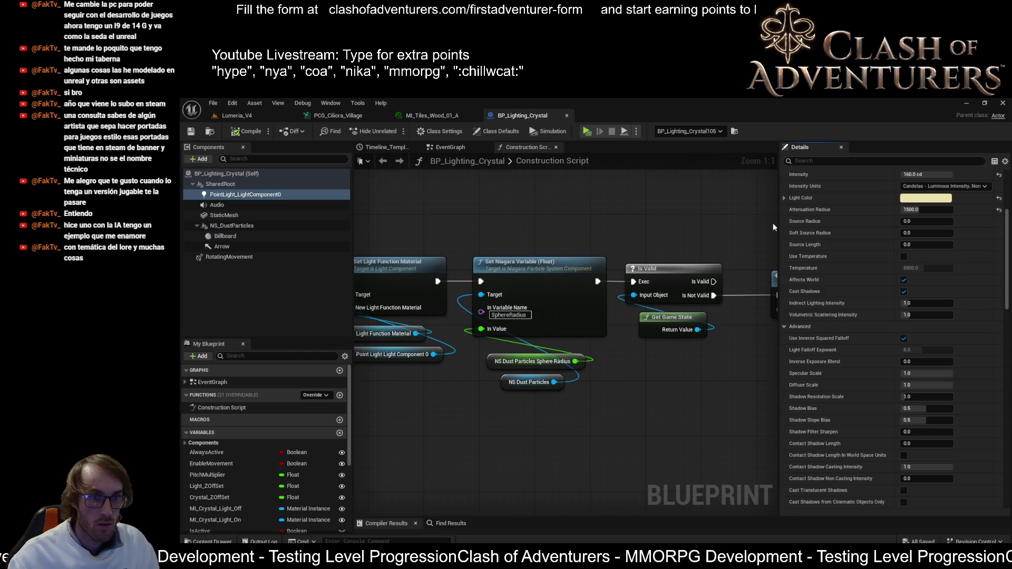
pyautogui.scroll(-1, 773, 223)
pyautogui.scroll(-1, 877, 266)
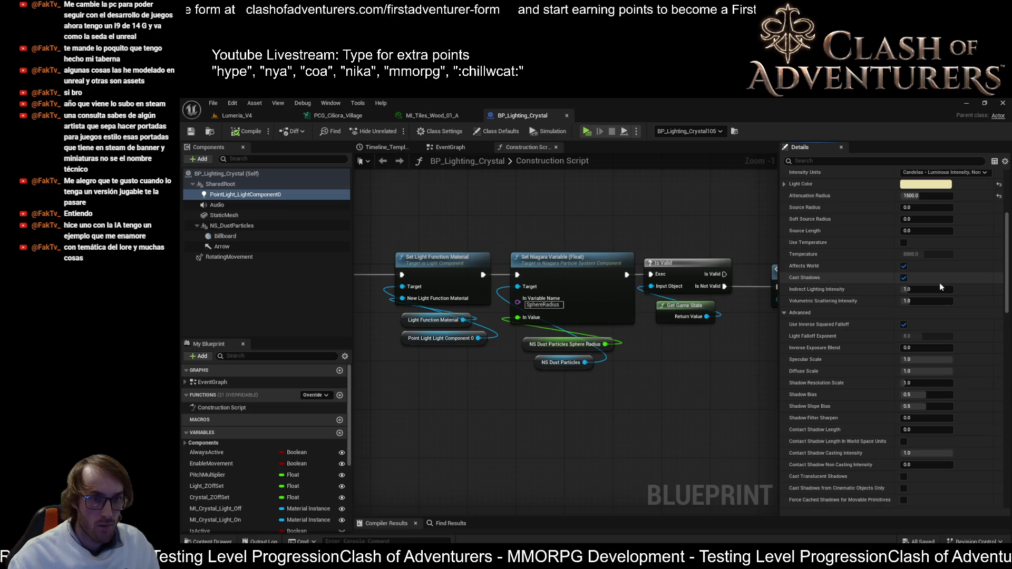
pyautogui.scroll(-2, 940, 287)
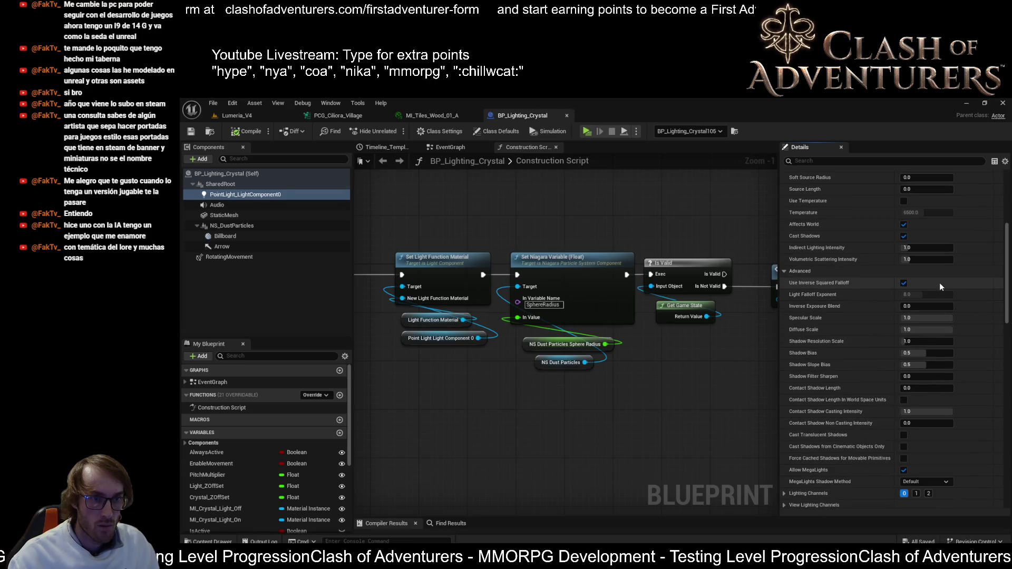
pyautogui.scroll(-2, 939, 282)
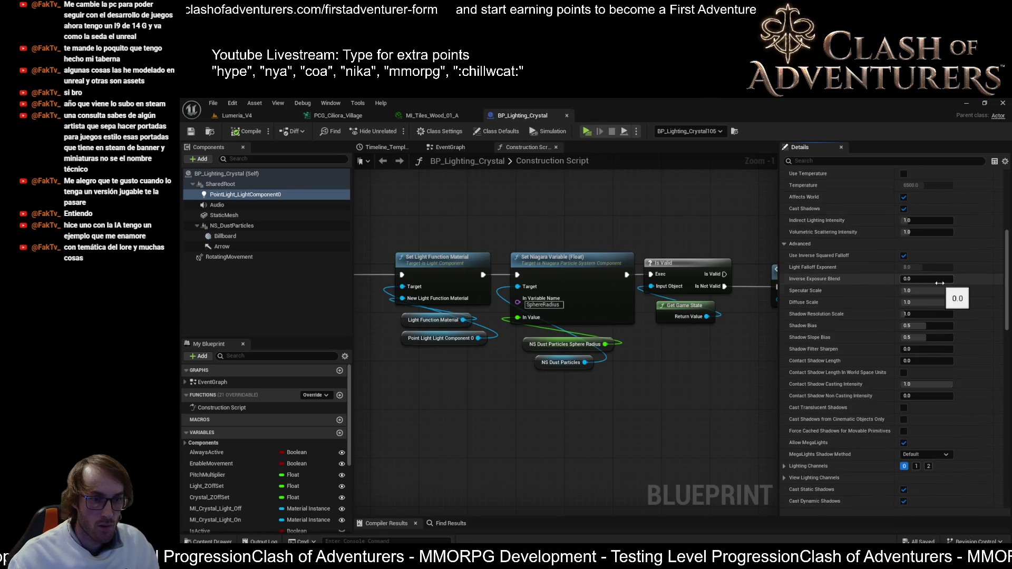
pyautogui.scroll(-5, 939, 282)
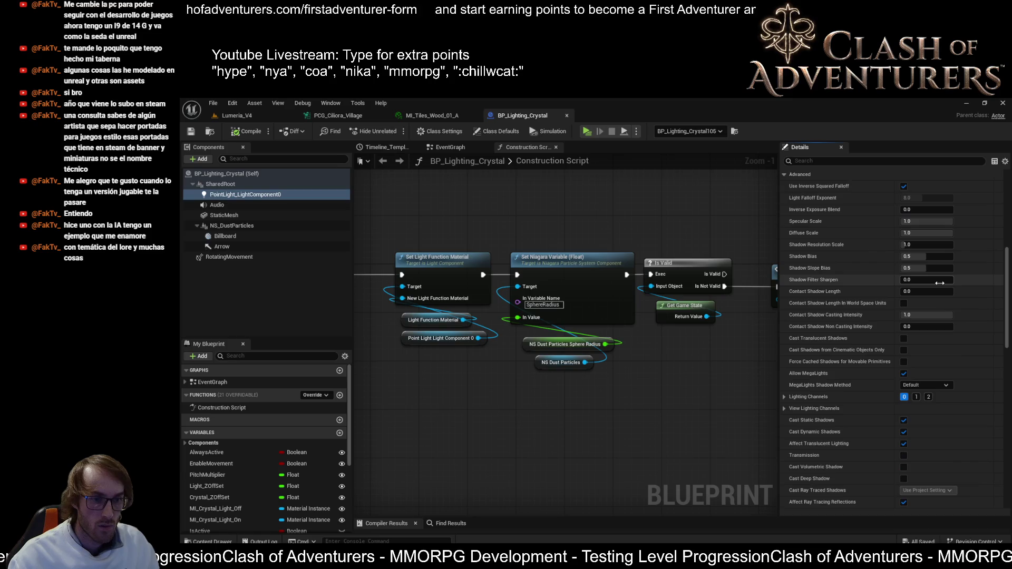
pyautogui.scroll(-2, 939, 283)
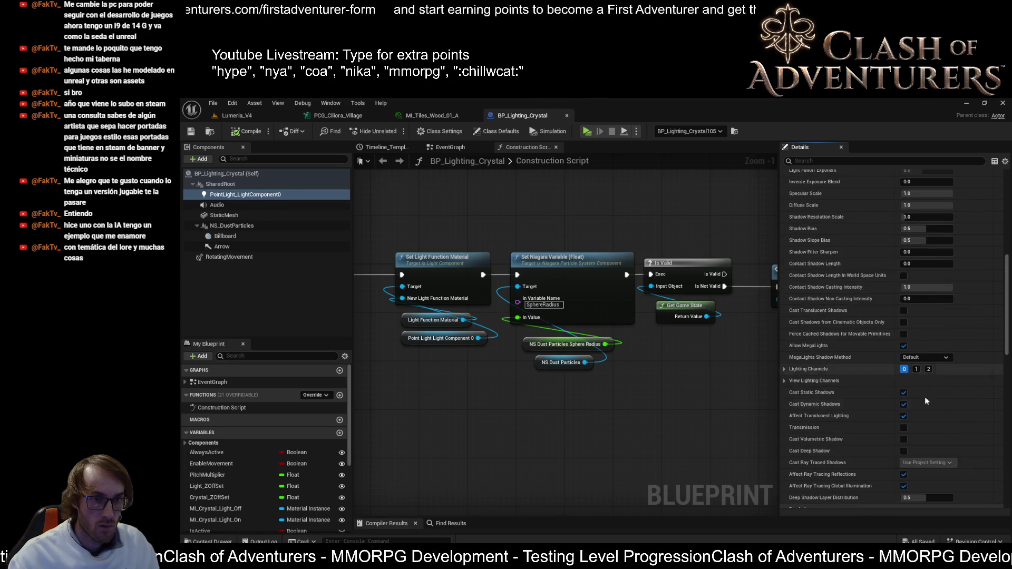
pyautogui.press('super+shift+s')
# - Capture the Details panel's shadow settings, then open the snip in Snipping Tool and close it
pyautogui.moveTo(775, 176)
pyautogui.mouseDown()
pyautogui.moveTo(829, 227)
pyautogui.moveTo(998, 445)
pyautogui.moveTo(999, 521)
pyautogui.mouseUp()
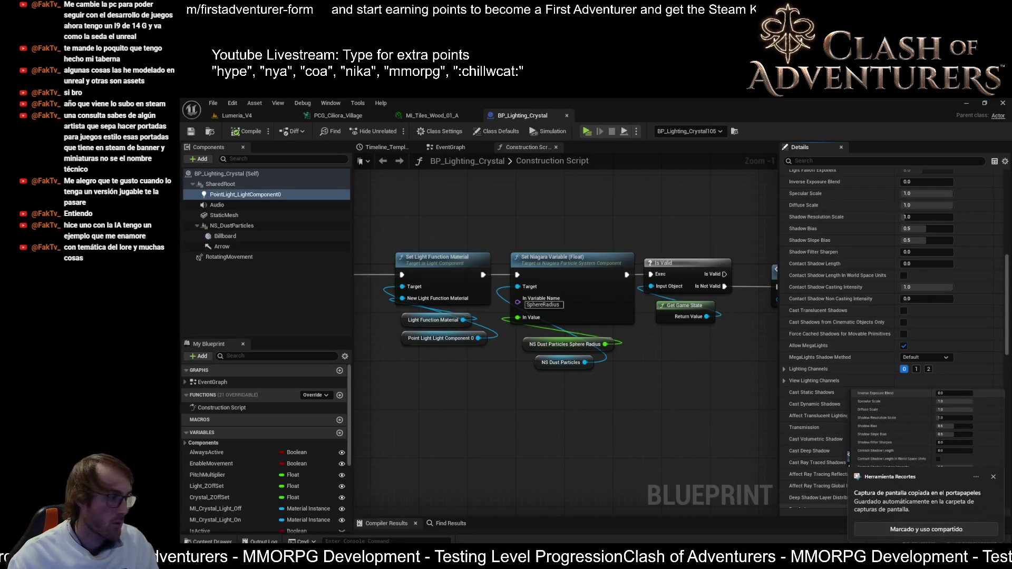
pyautogui.click(757, 212)
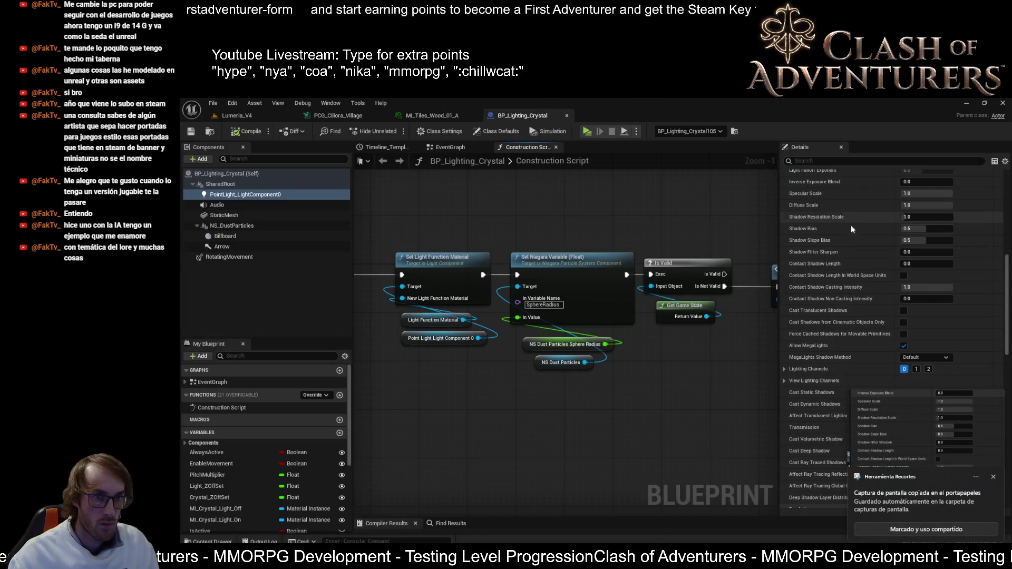
pyautogui.scroll(6, 868, 228)
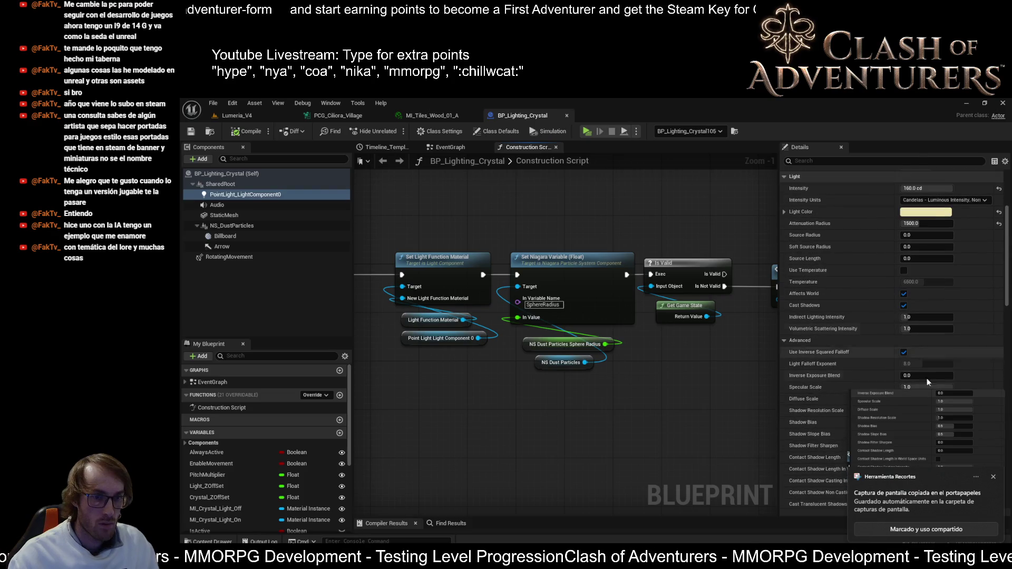
pyautogui.scroll(-2, 799, 342)
pyautogui.scroll(-2, 805, 333)
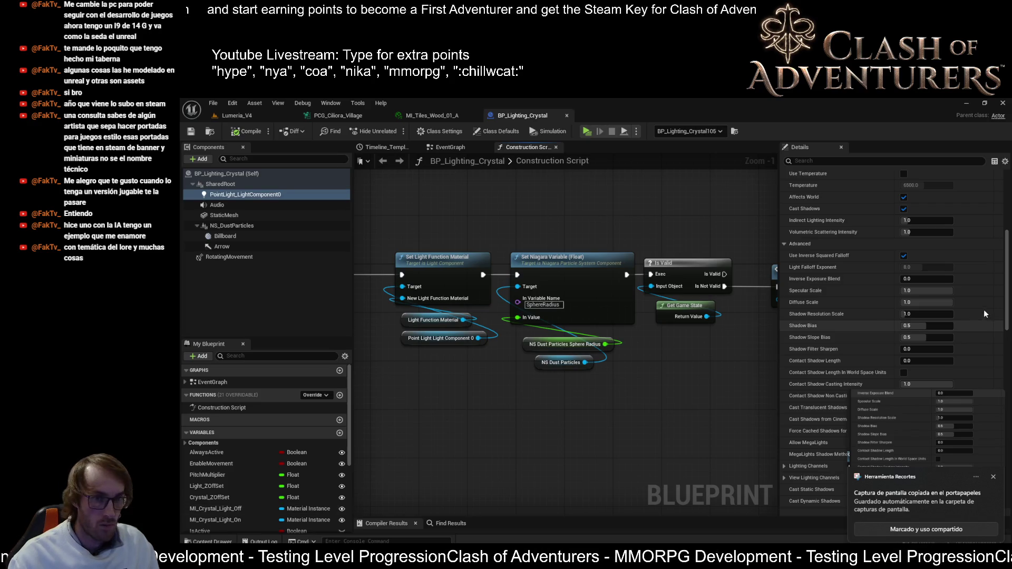
pyautogui.click(994, 406)
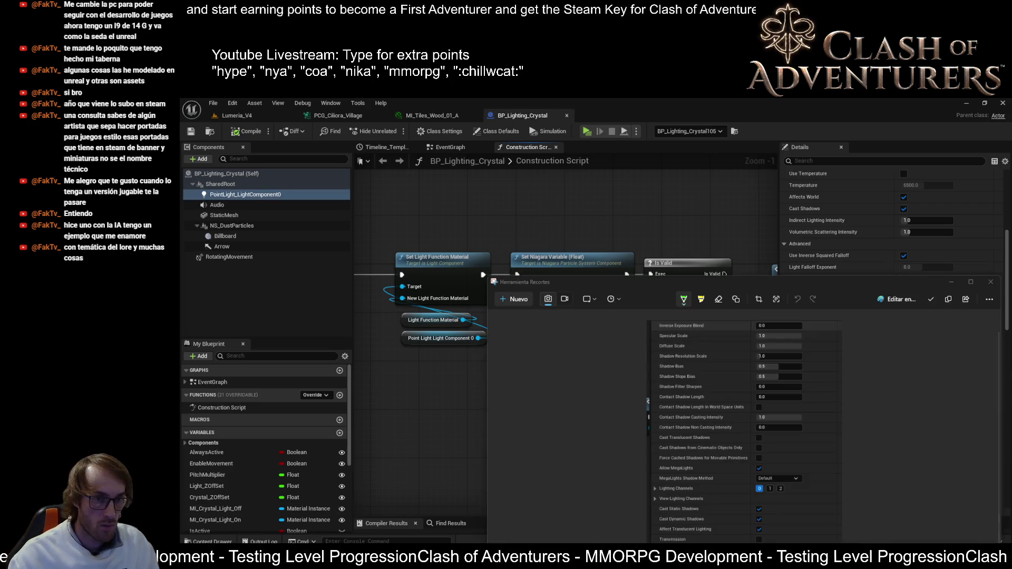
pyautogui.click(990, 282)
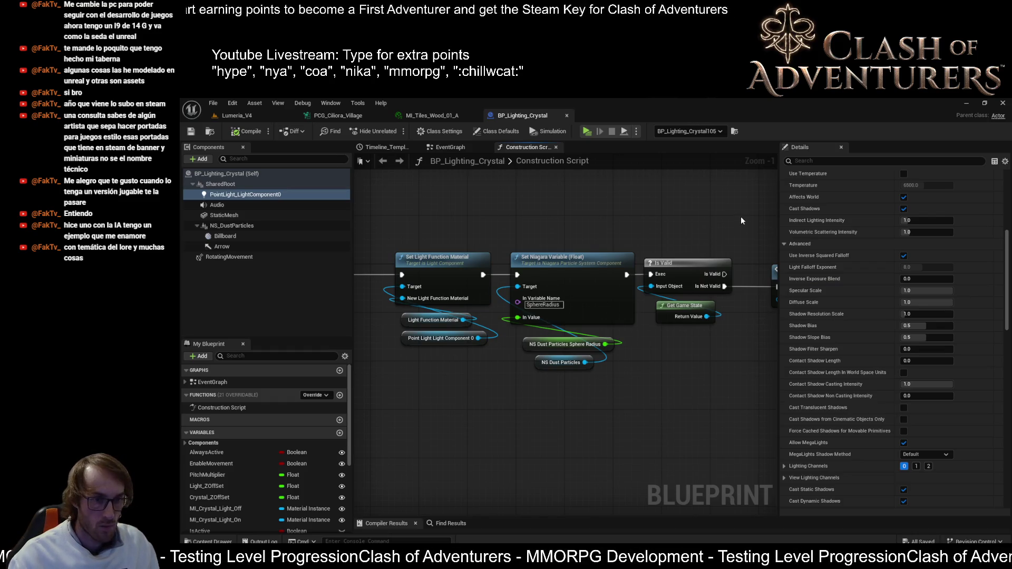
# - Capture the top of the Details panel showing 160.0 cd intensity and 1500.0 attenuation radius
pyautogui.scroll(3, 843, 353)
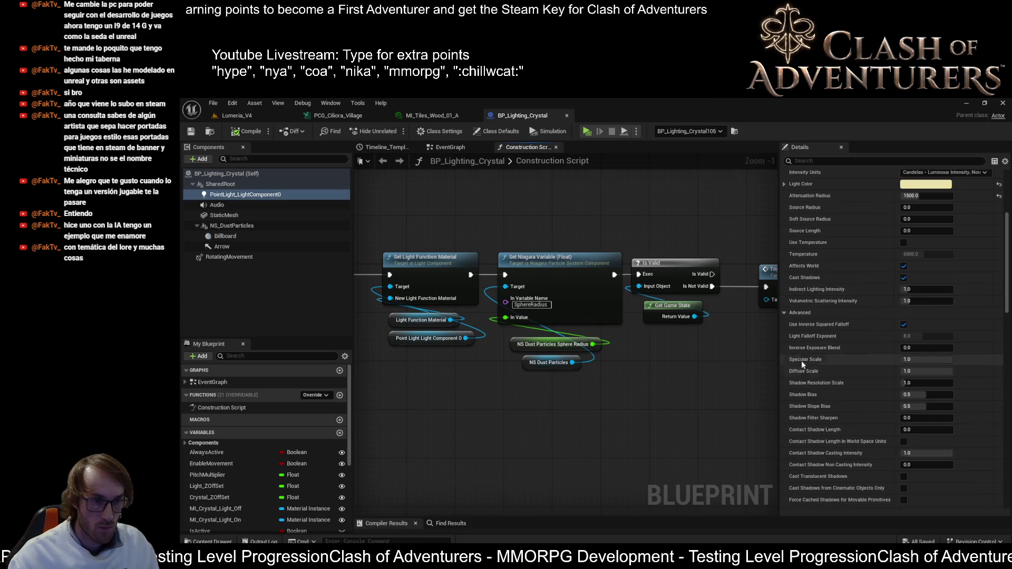
pyautogui.scroll(4, 842, 352)
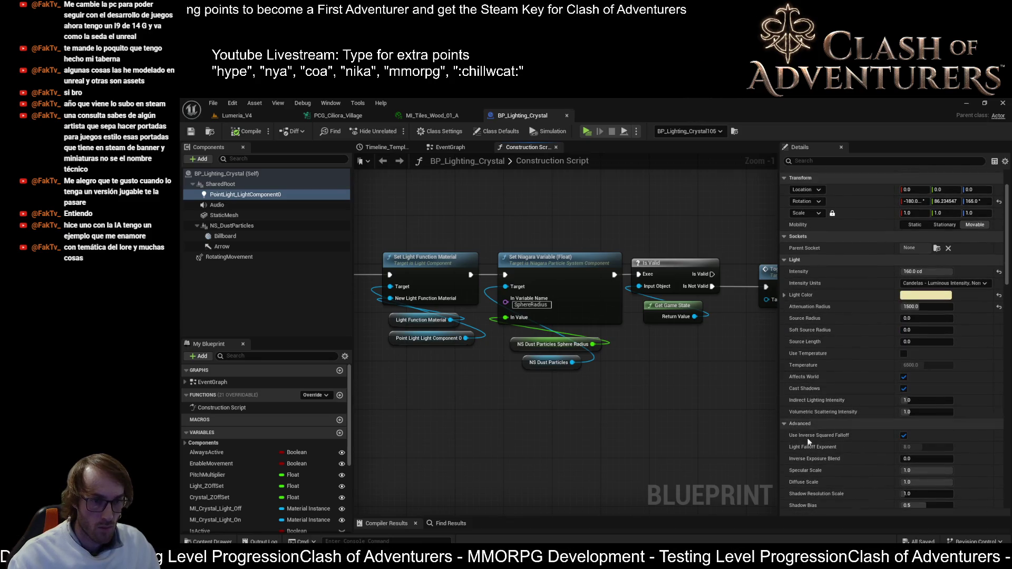
pyautogui.press('Print')
pyautogui.moveTo(774, 256)
pyautogui.mouseDown()
pyautogui.moveTo(937, 405)
pyautogui.moveTo(979, 462)
pyautogui.moveTo(1005, 456)
pyautogui.mouseUp()
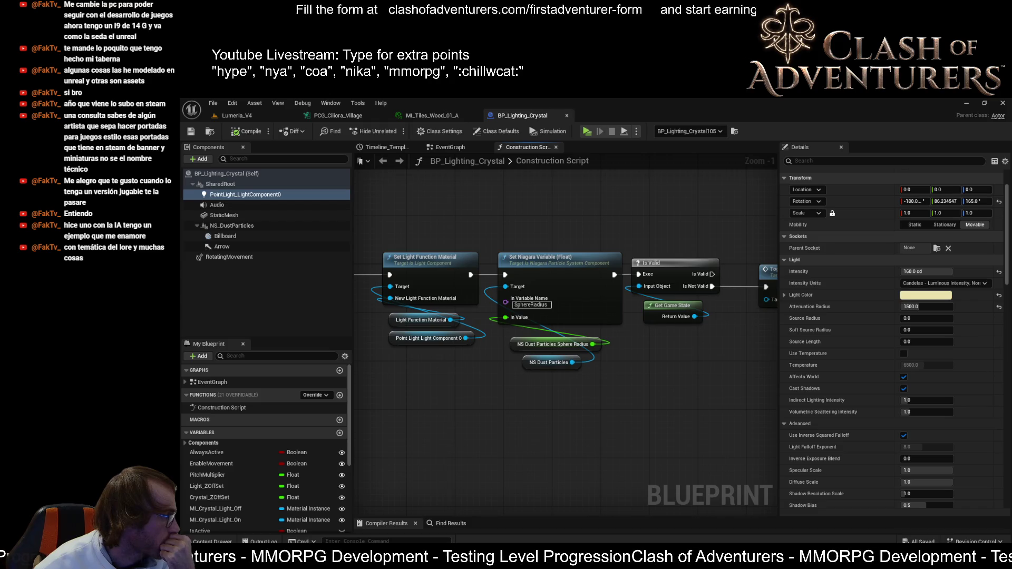
# - Return to the Lumeria_V4 level and show the frame-rate and frame-time stats over the village
pyautogui.click(263, 115)
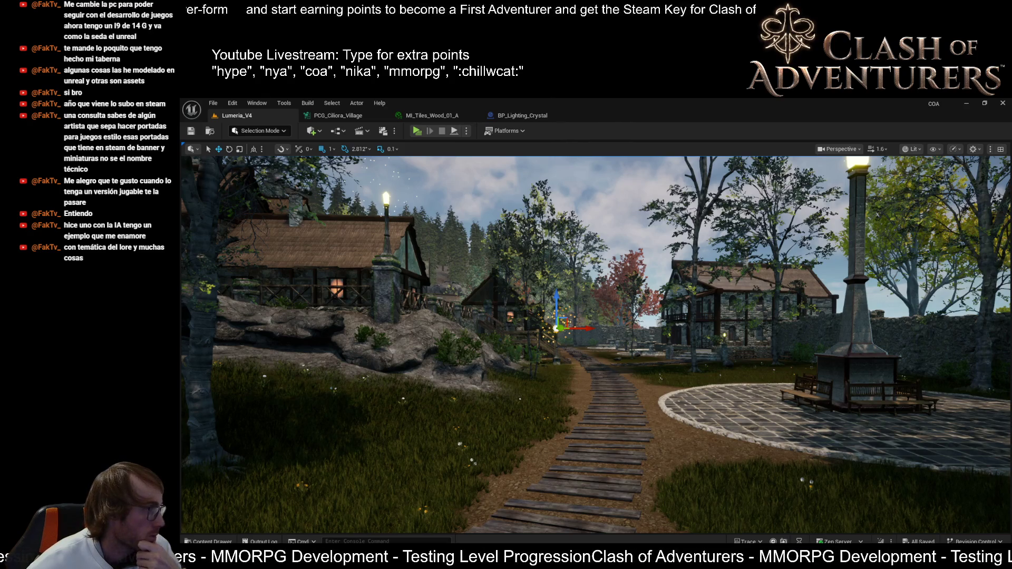
pyautogui.hotkey('ctrl', 'r')
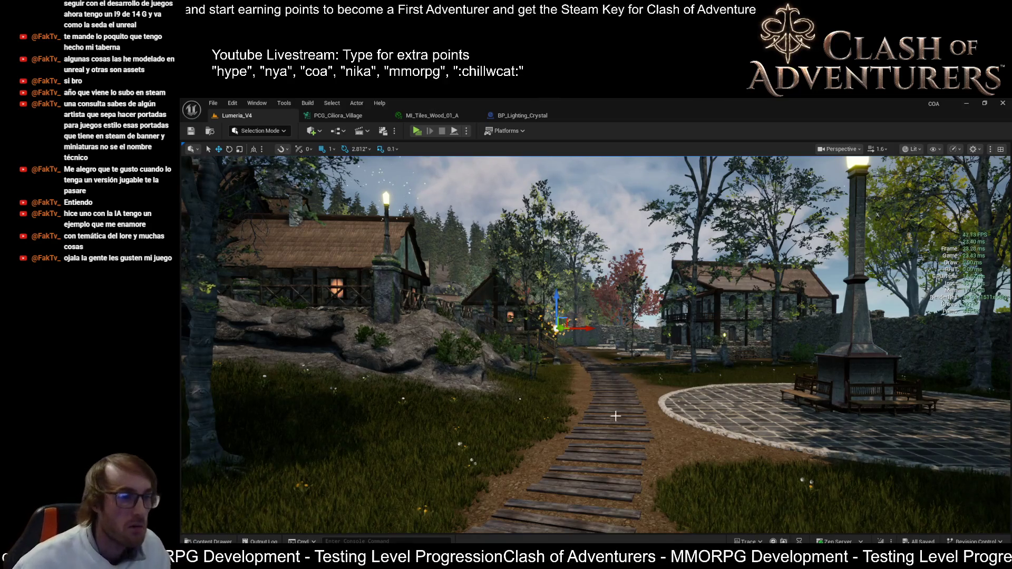
pyautogui.scroll(3, 348, 404)
pyautogui.scroll(-3, 595, 342)
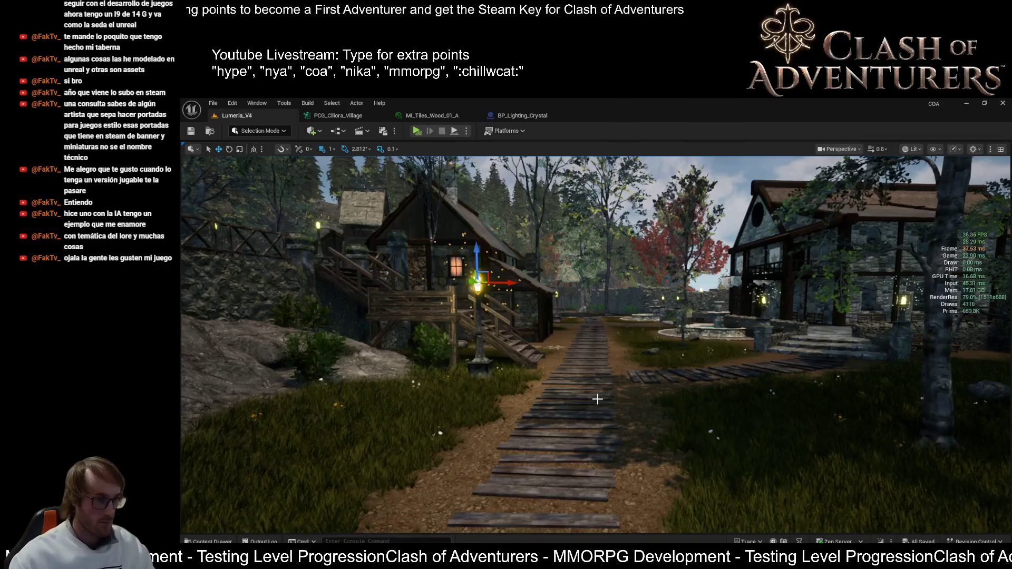
# - Fly the camera left, right and back around the village houses and lamp post
pyautogui.press('a')
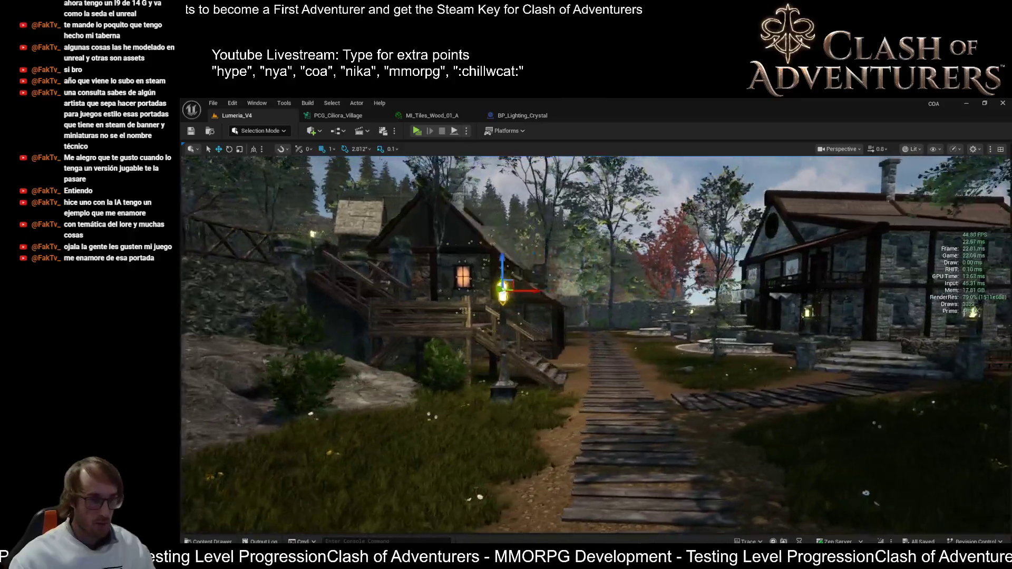
pyautogui.press('a')
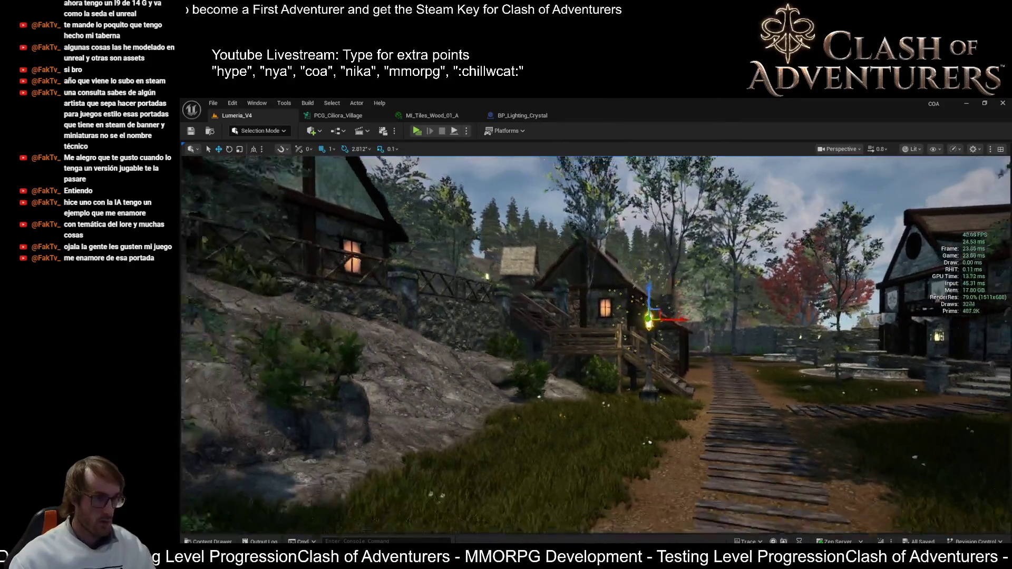
pyautogui.press('d')
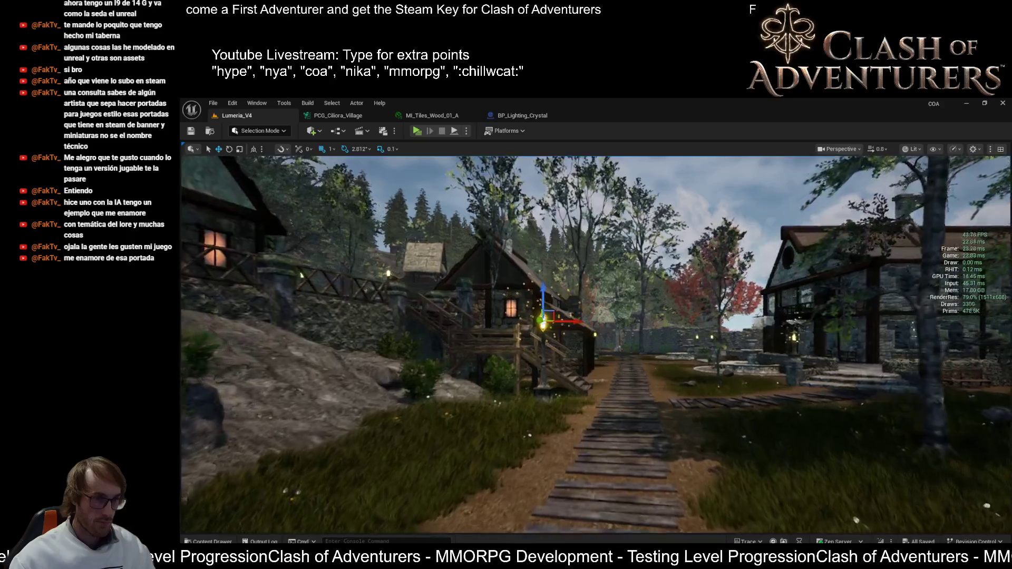
pyautogui.press('w')
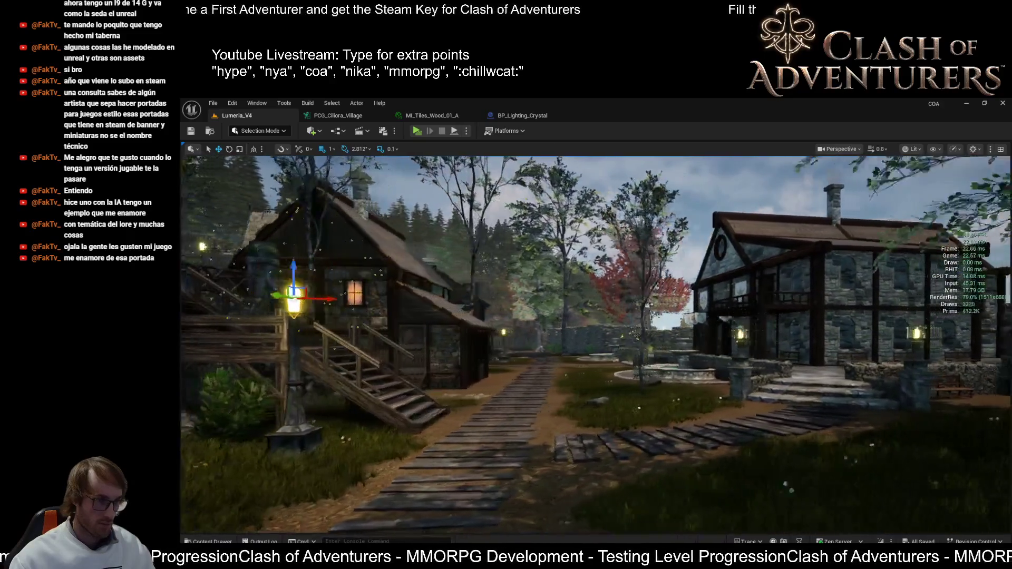
pyautogui.press('a')
pyautogui.press('s')
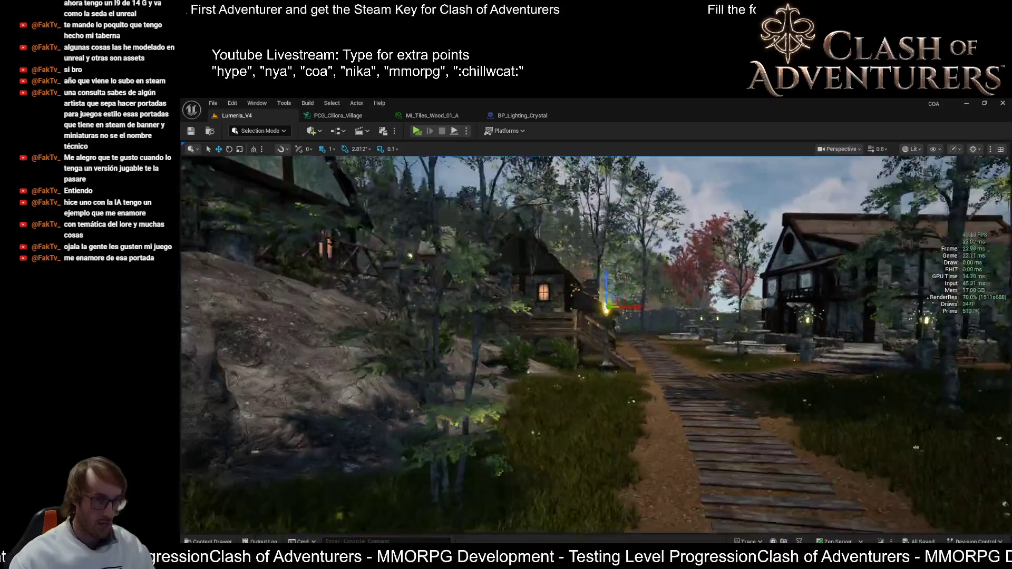
pyautogui.press('a')
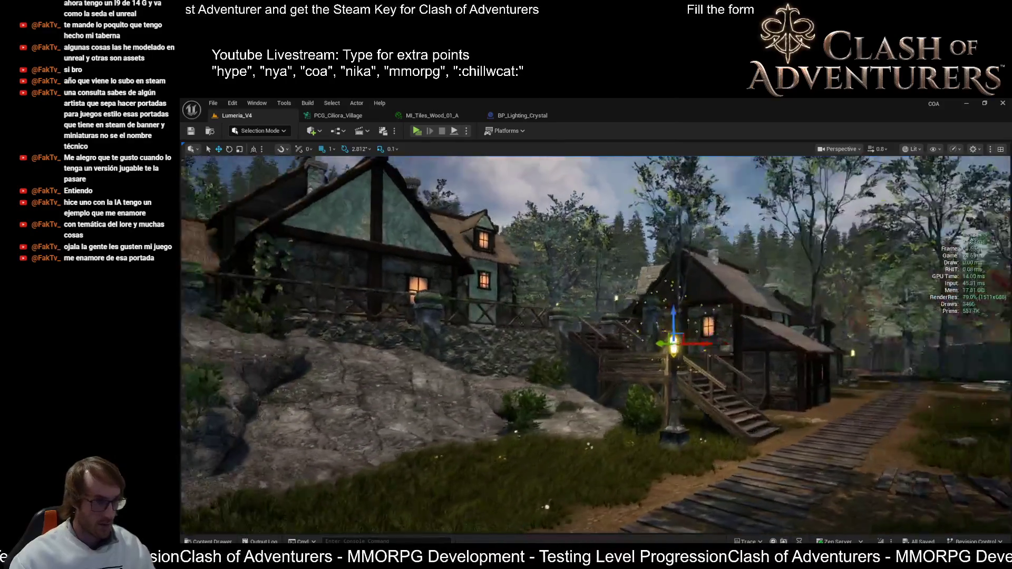
# - Fly along the wooden path toward the crystal, then return to the village houses and rock
pyautogui.press('w')
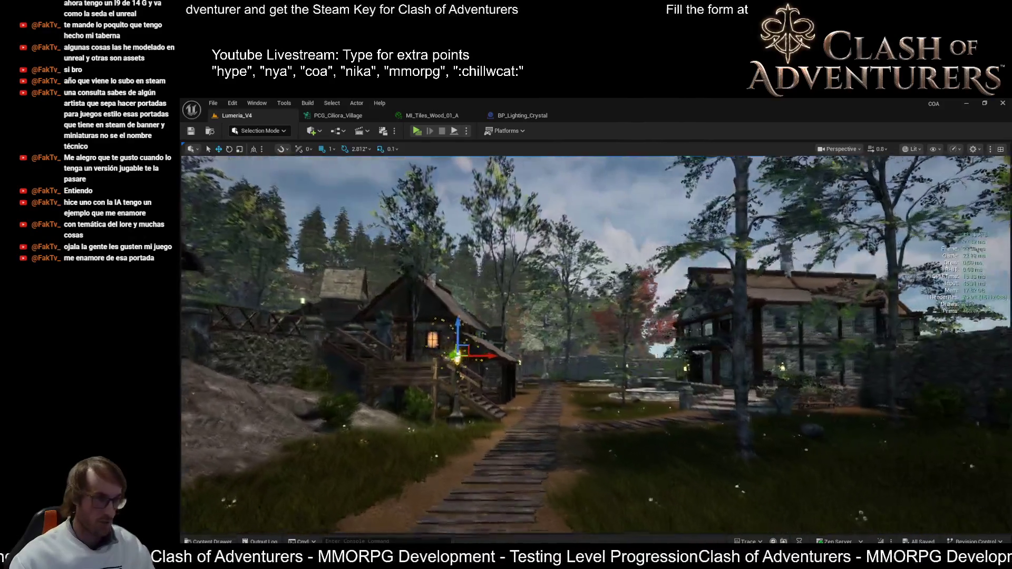
pyautogui.press('w')
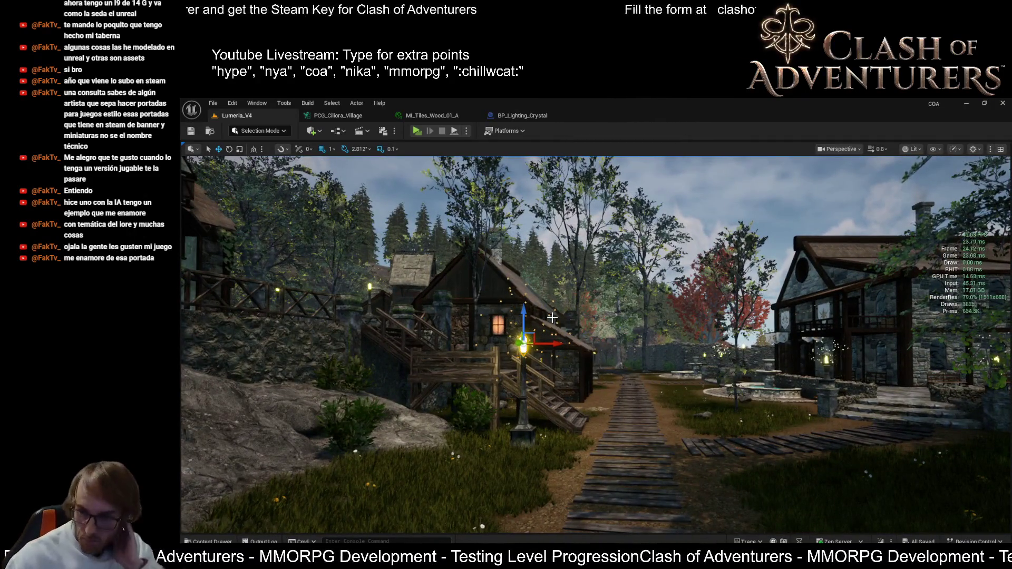
pyautogui.press('w')
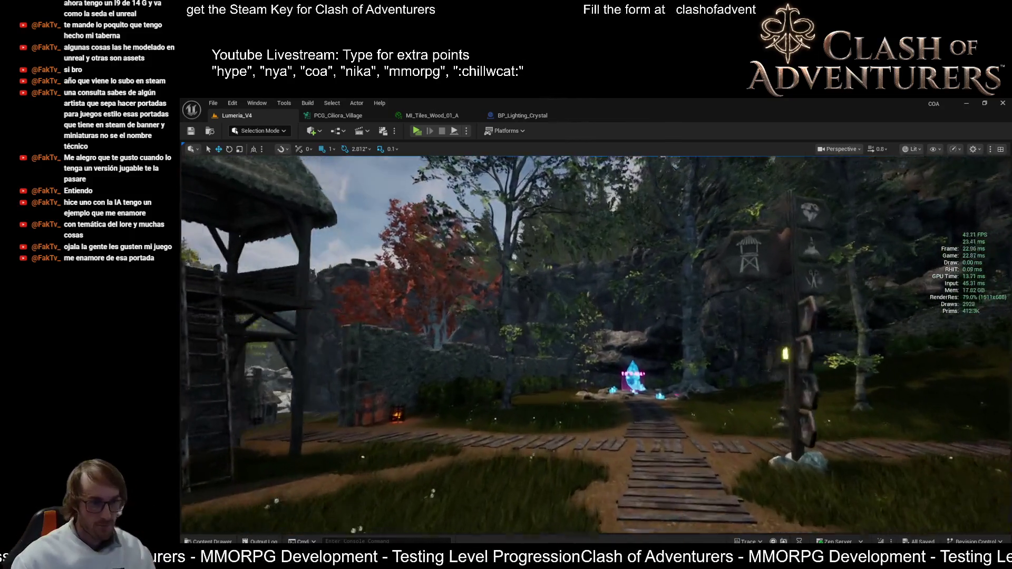
pyautogui.press('1')
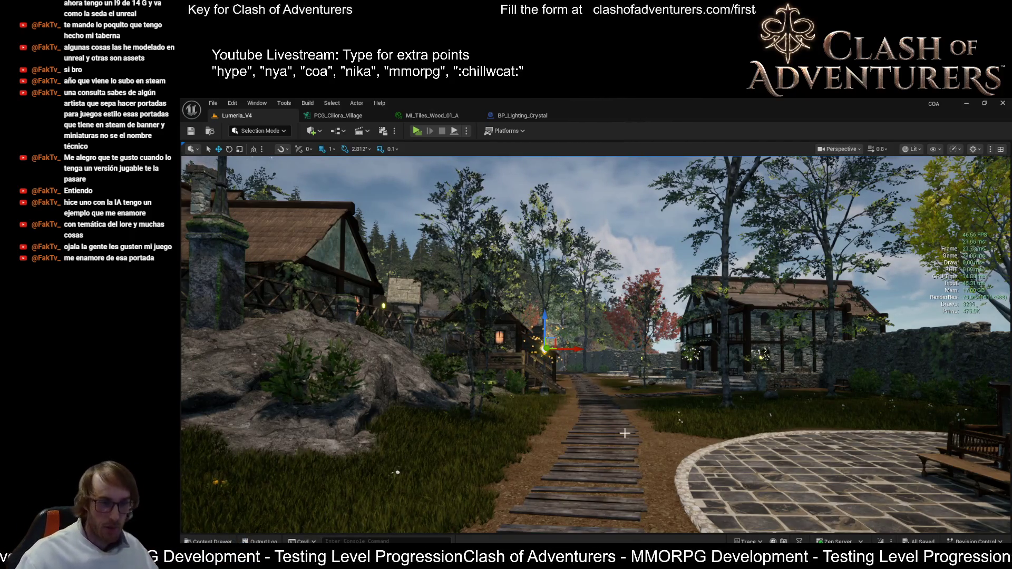
pyautogui.press('a')
pyautogui.press('a')
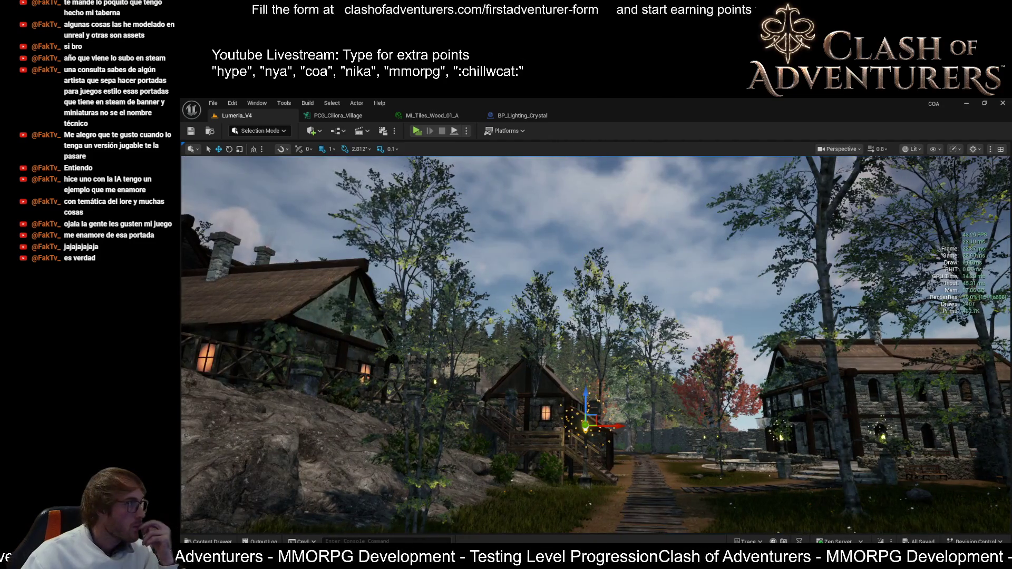
# - Select then deselect an actor beside the right-hand house, and drop the view onto the wooden path
pyautogui.click(749, 406)
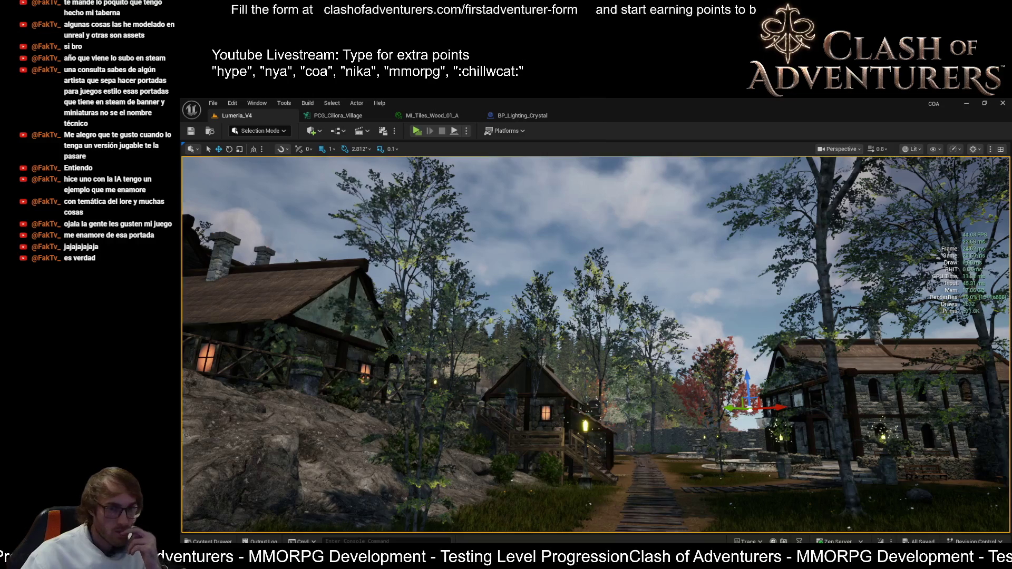
pyautogui.press('Escape')
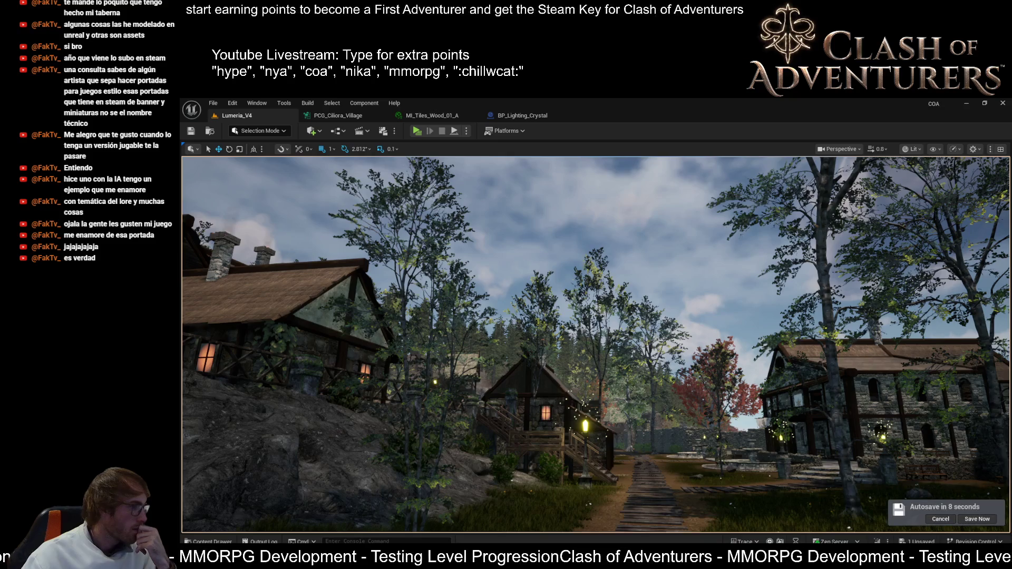
pyautogui.hotkey('alt', 'p')
# - Select the wooden plank path and inspect it in wireframe, then back in lit view
pyautogui.click(526, 388)
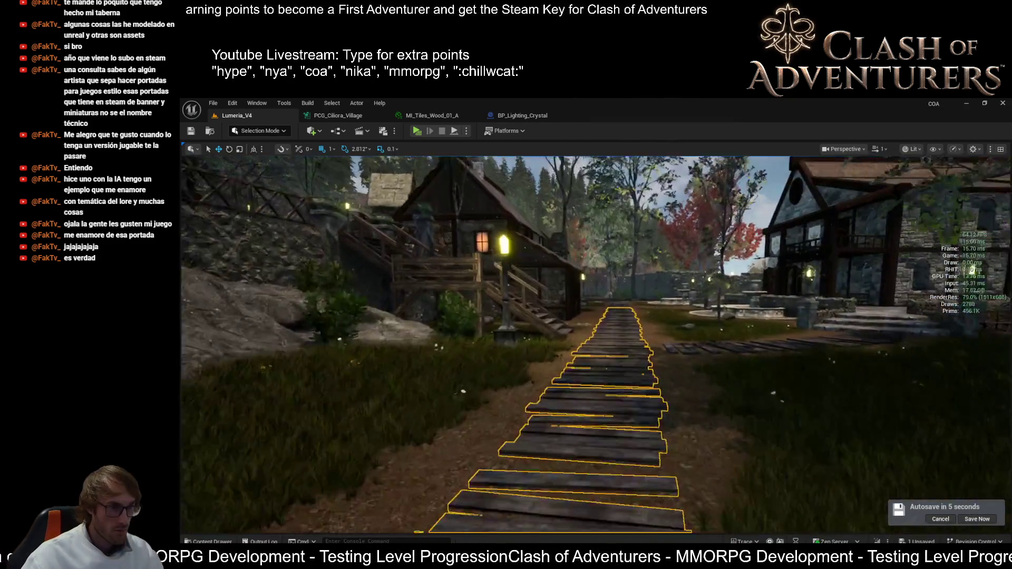
pyautogui.moveTo(595, 343)
pyautogui.mouseDown()
pyautogui.moveTo(506, 335)
pyautogui.moveTo(514, 342)
pyautogui.mouseUp()
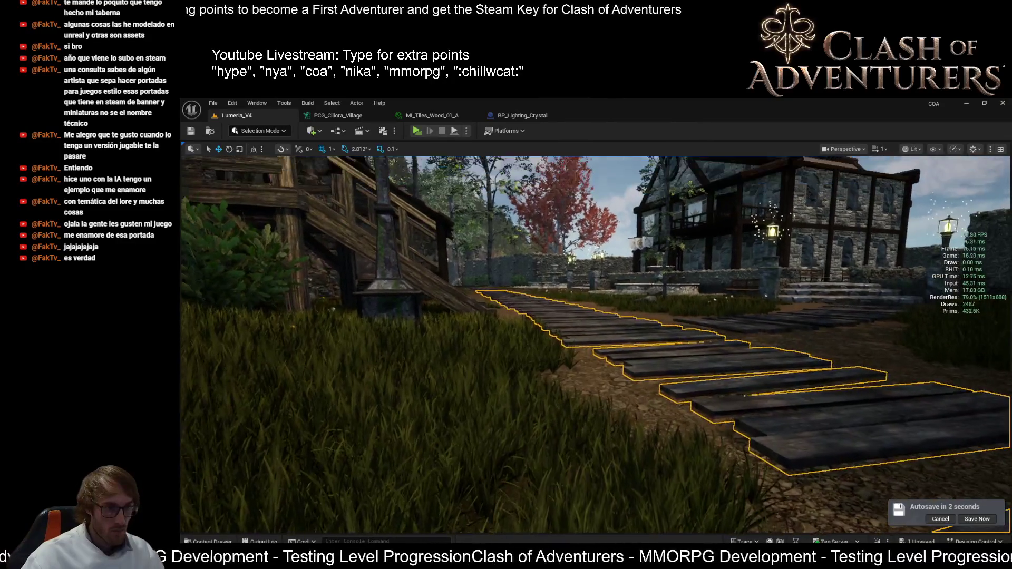
pyautogui.hotkey('alt', '2')
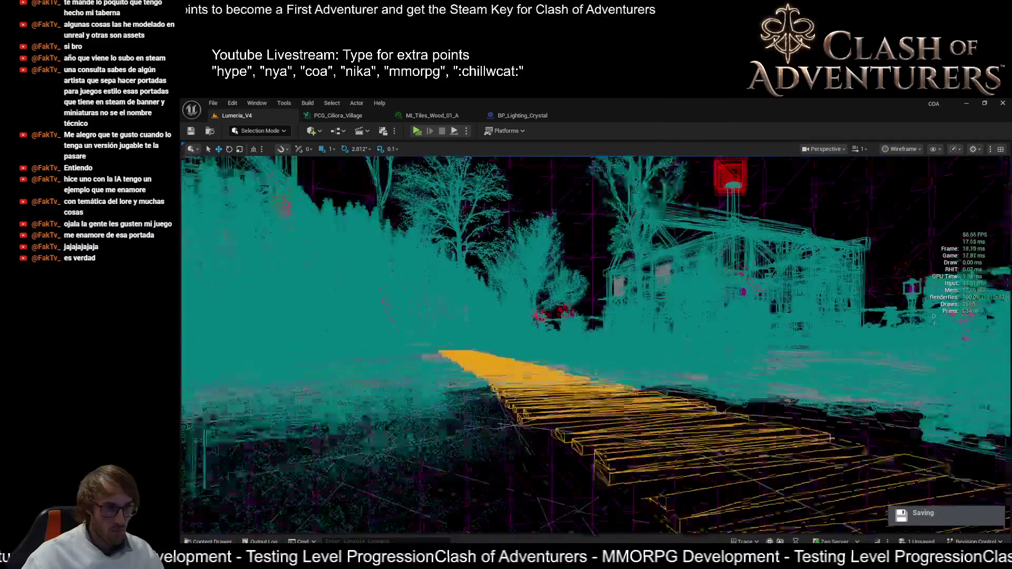
pyautogui.moveTo(505, 335)
pyautogui.mouseDown()
pyautogui.moveTo(506, 369)
pyautogui.moveTo(506, 329)
pyautogui.moveTo(559, 329)
pyautogui.mouseUp()
pyautogui.hotkey('alt', '4')
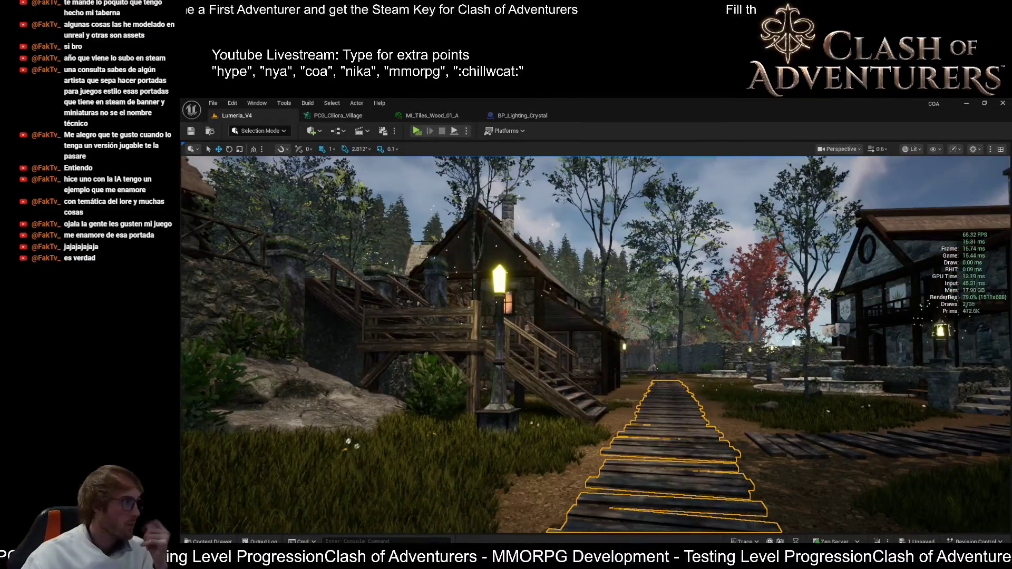
# - Reselect the plank path, undo its accidental move, and hide the performance stats overlay
pyautogui.click(759, 475)
pyautogui.scroll(3, 757, 476)
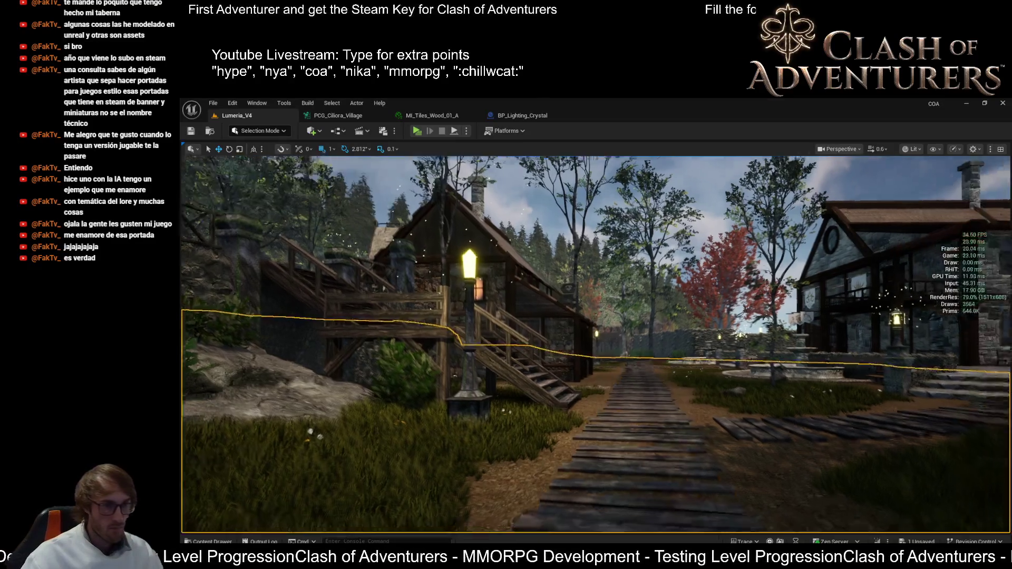
pyautogui.click(672, 459)
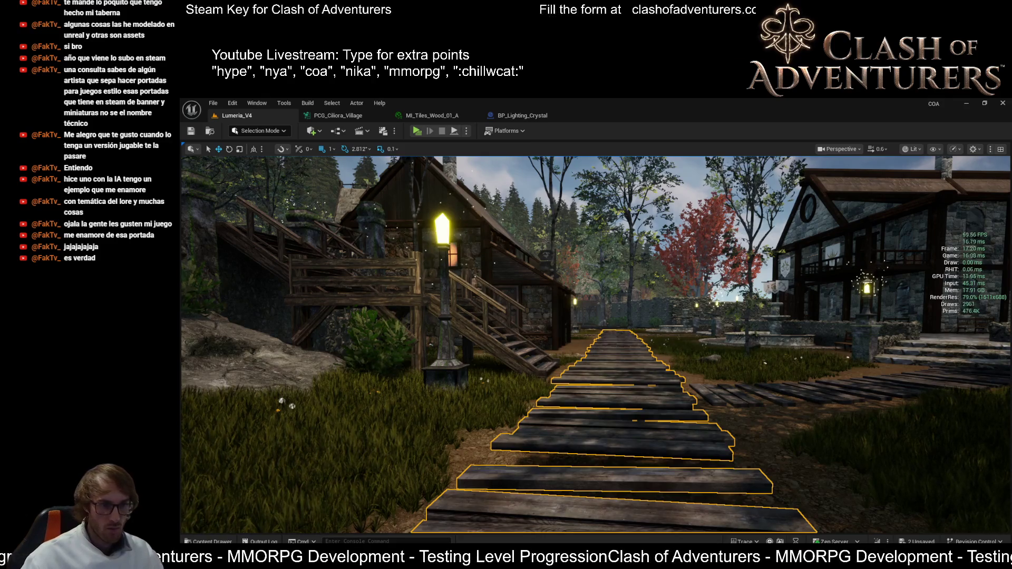
pyautogui.hotkey('ctrl', 'z')
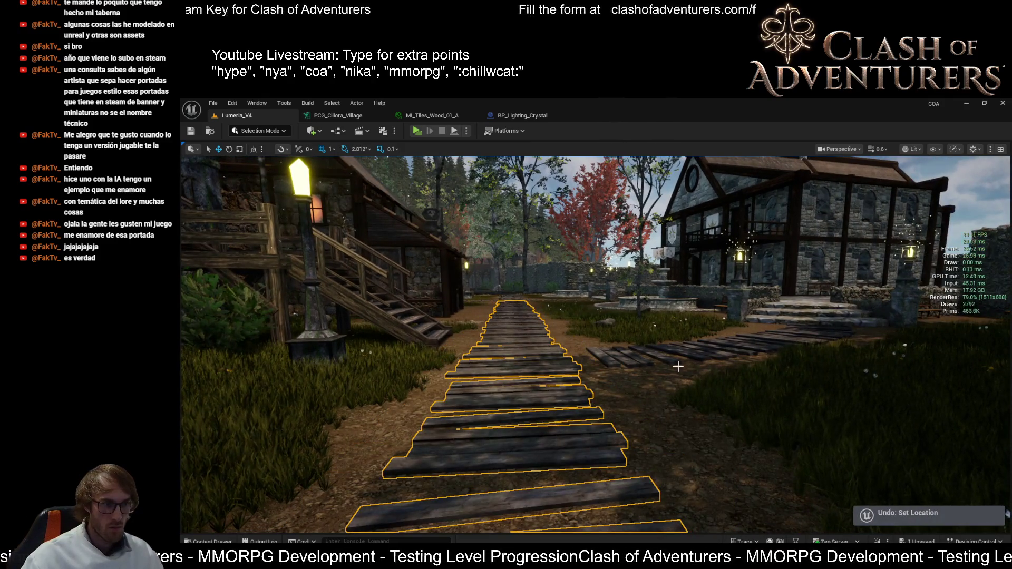
pyautogui.moveTo(677, 366)
pyautogui.mouseDown()
pyautogui.moveTo(617, 385)
pyautogui.moveTo(681, 364)
pyautogui.mouseUp()
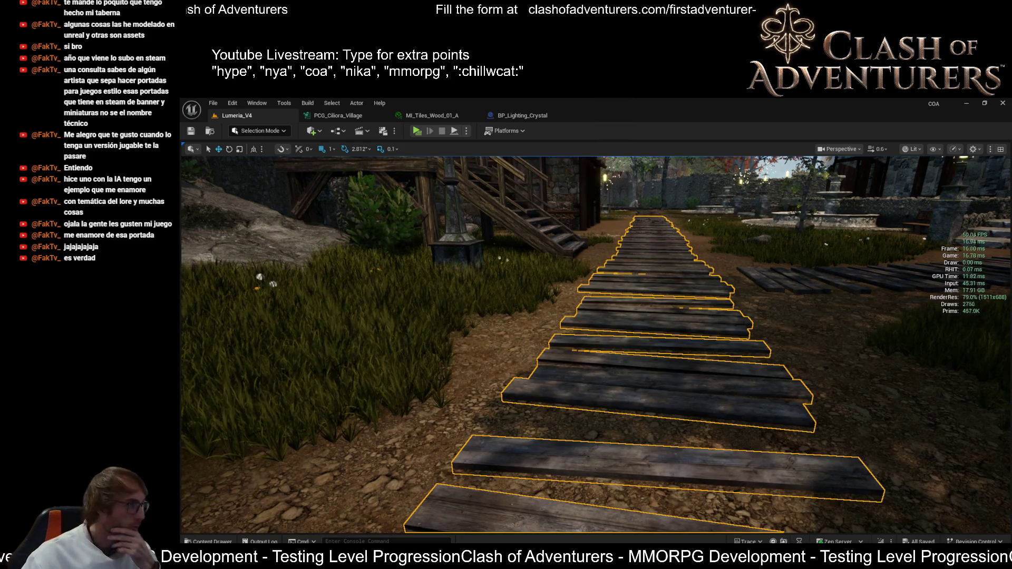
pyautogui.hotkey('ctrl', 'shift', 'h')
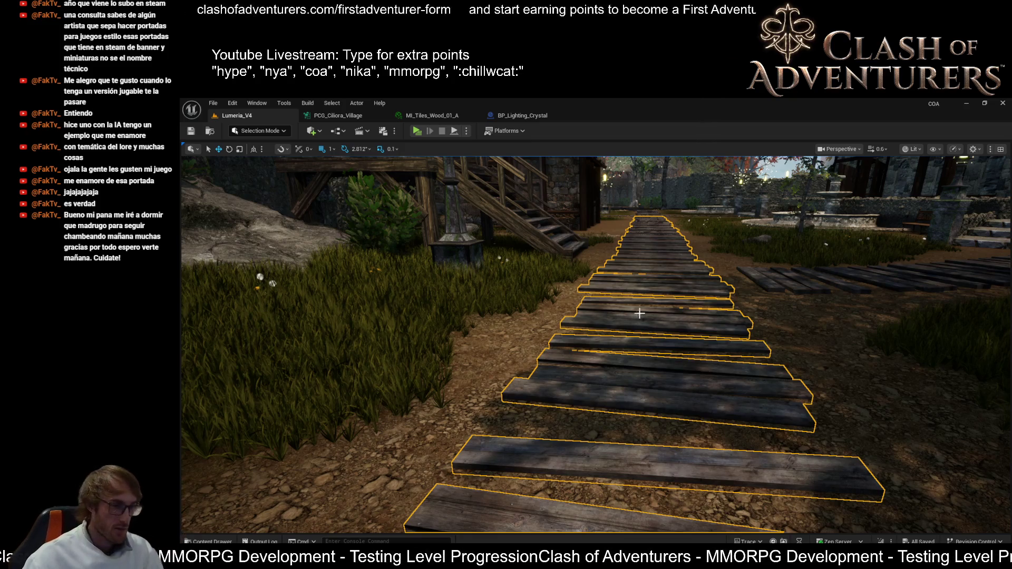
# - Deselect the plank path, briefly open and close BP_Lighting_Crystal, and return to Lumeria_V4
pyautogui.scroll(-3, 596, 343)
pyautogui.scroll(-3, 628, 322)
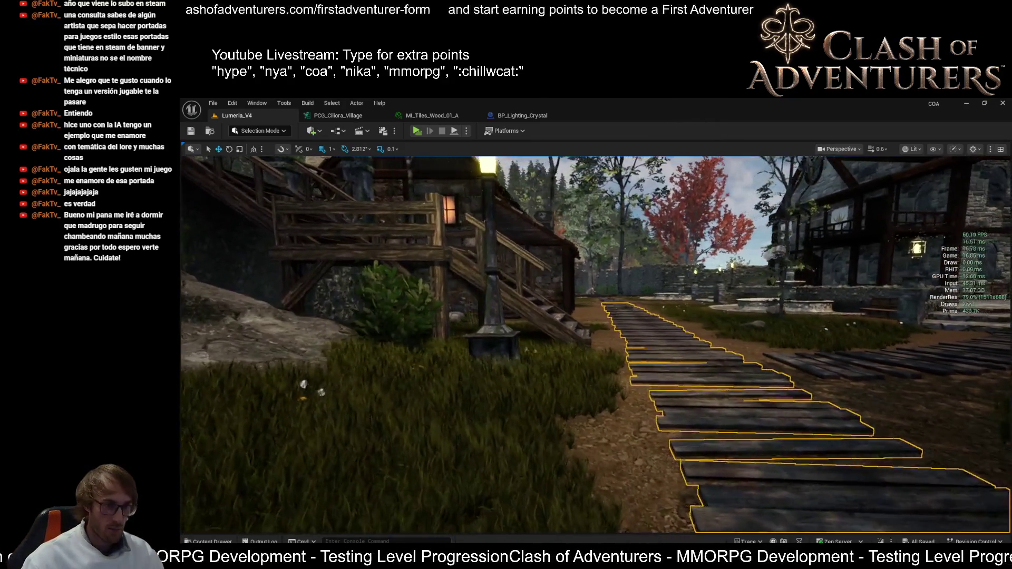
pyautogui.press('Escape')
pyautogui.scroll(5, 628, 321)
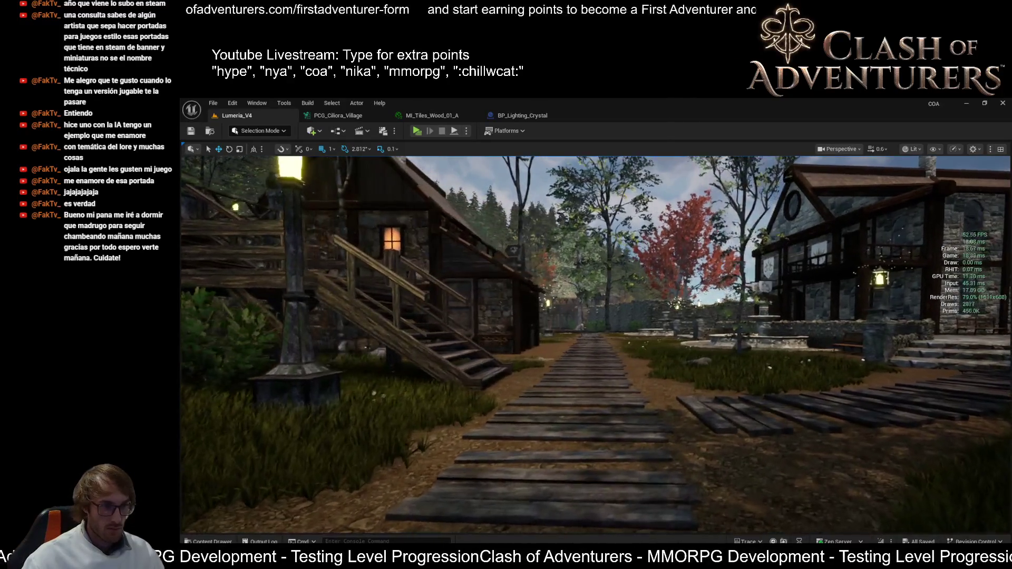
pyautogui.scroll(-5, 595, 343)
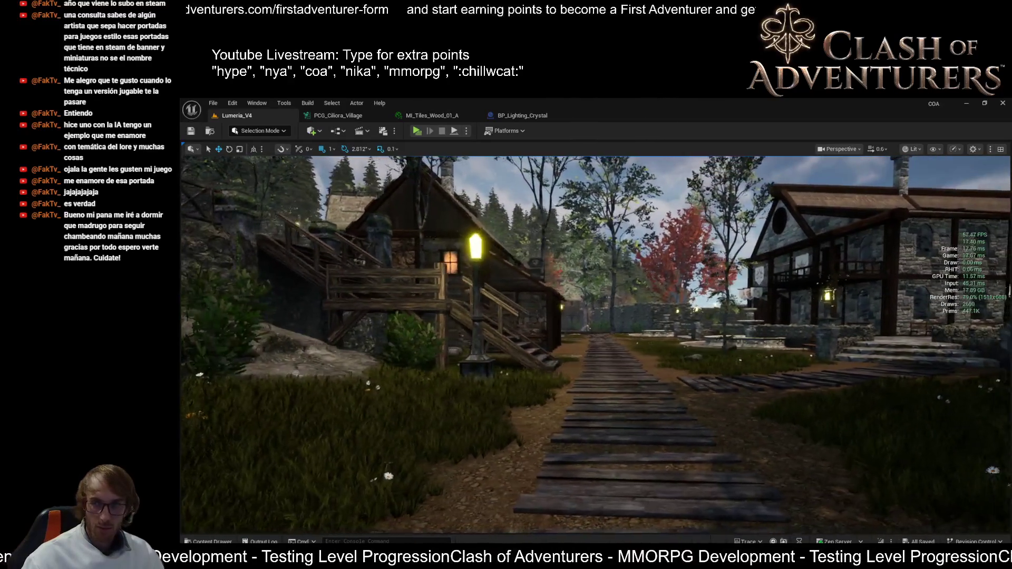
pyautogui.scroll(5, 596, 343)
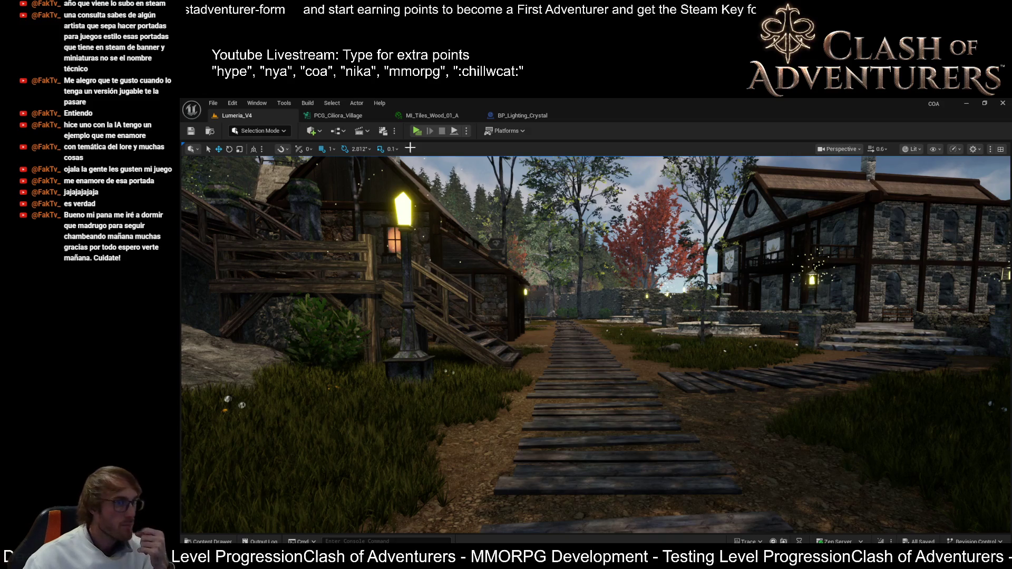
pyautogui.click(523, 119)
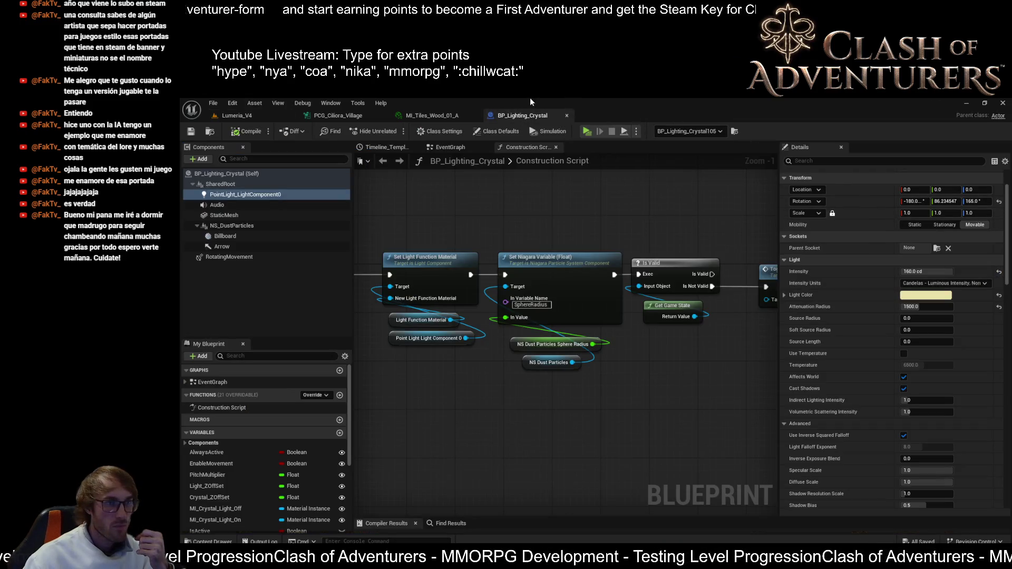
pyautogui.click(566, 116)
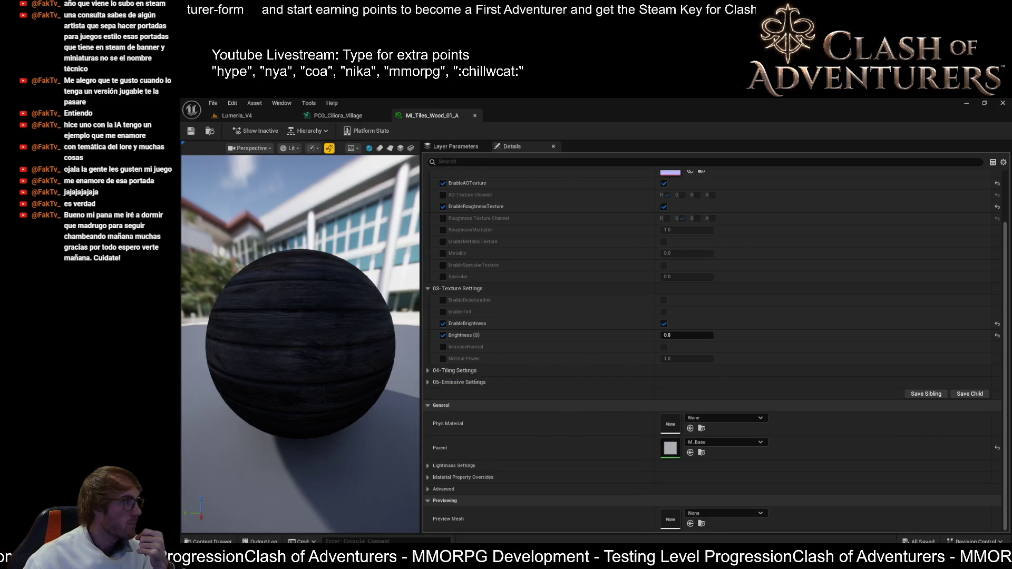
pyautogui.click(271, 113)
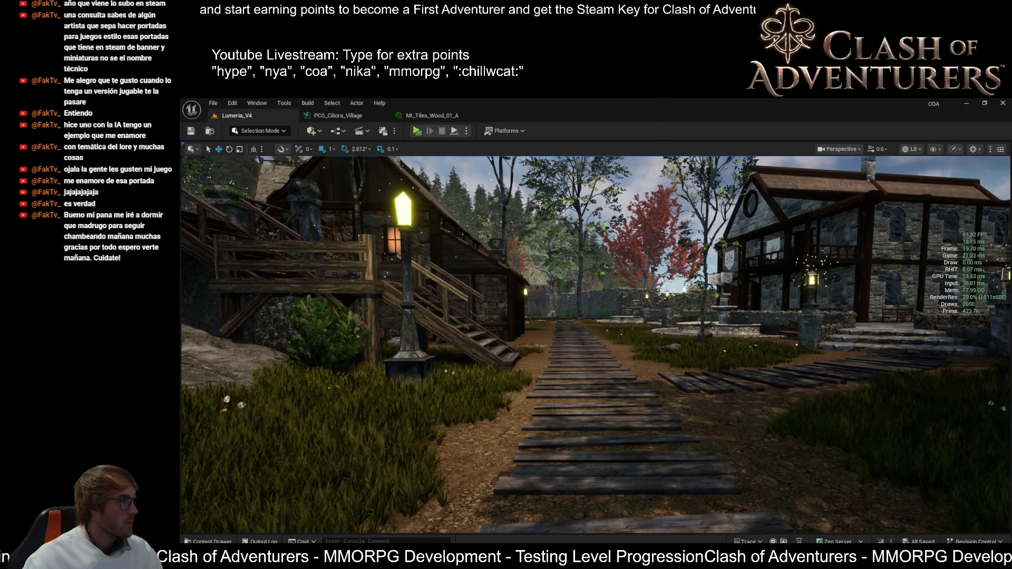
# - Tilt the view to the sky, select an actor near the right-hand house, and swing back down
pyautogui.moveTo(462, 299); pyautogui.dragTo(581, 281)
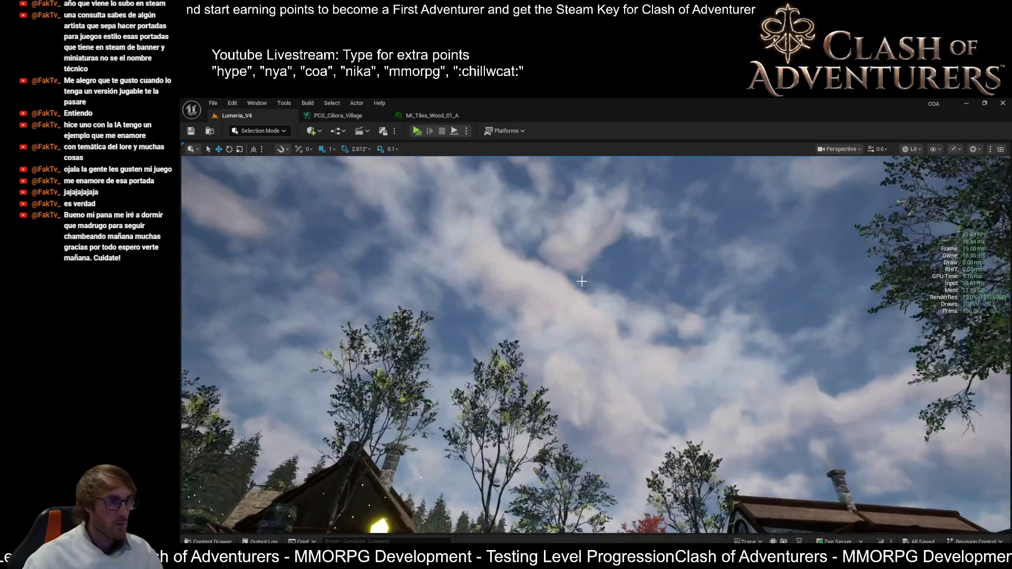
pyautogui.click(581, 281)
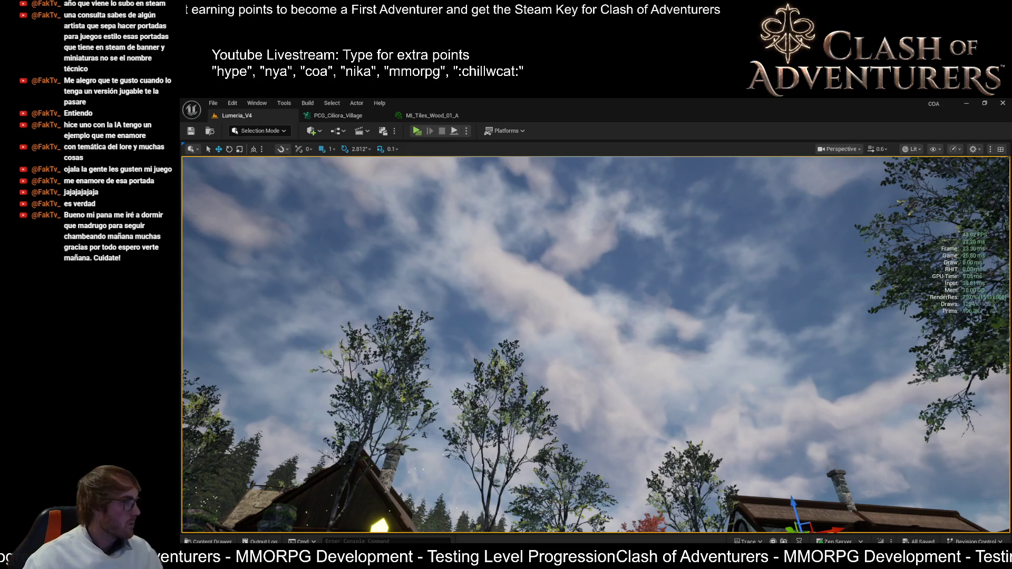
pyautogui.moveTo(581, 281); pyautogui.dragTo(585, 326)
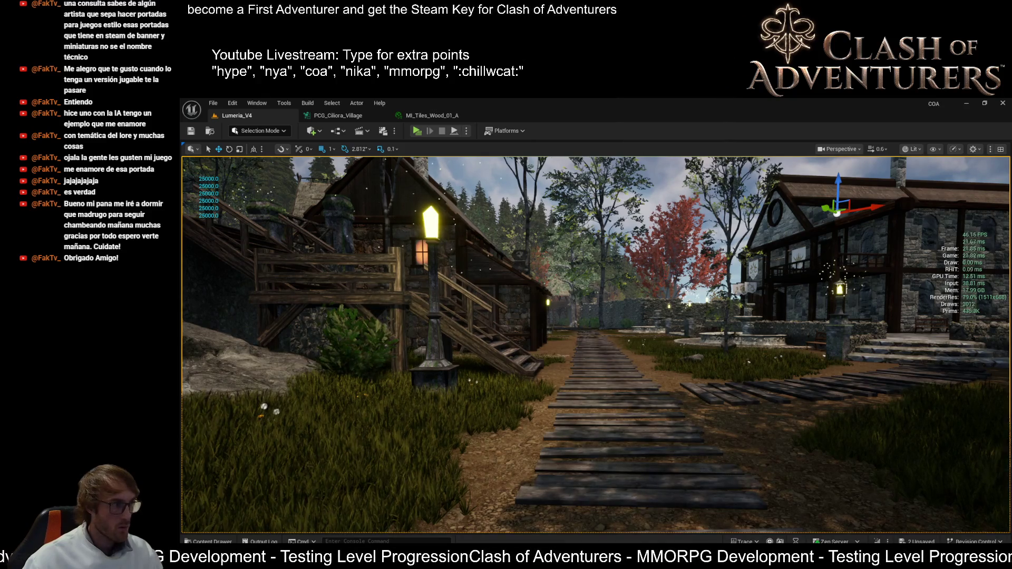
# - Drop all viewport scalability groups to Low, then restore the higher-quality rendering
pyautogui.click(935, 149)
pyautogui.click(954, 149)
pyautogui.click(953, 149)
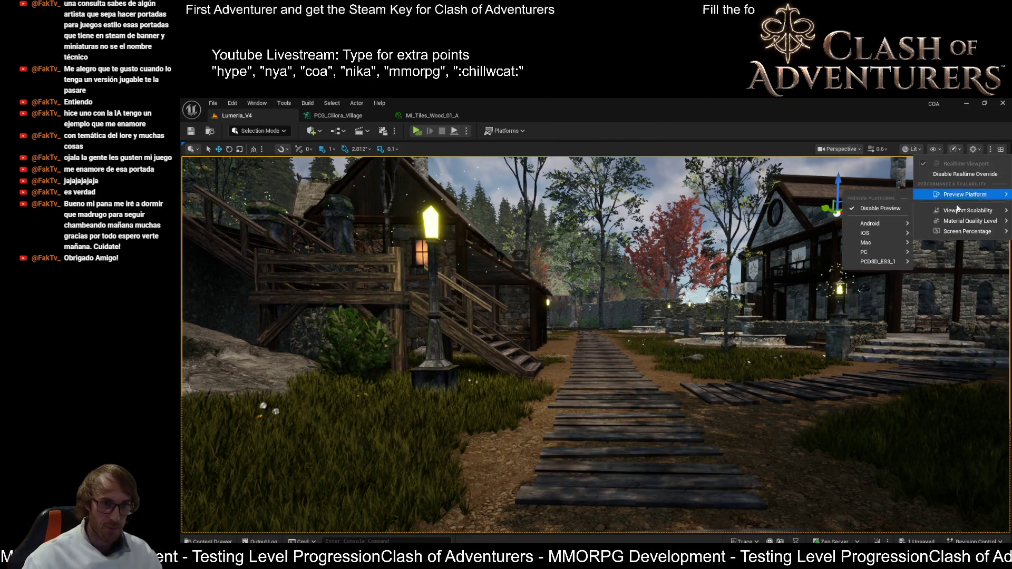
pyautogui.moveTo(967, 210)
pyautogui.click(742, 230)
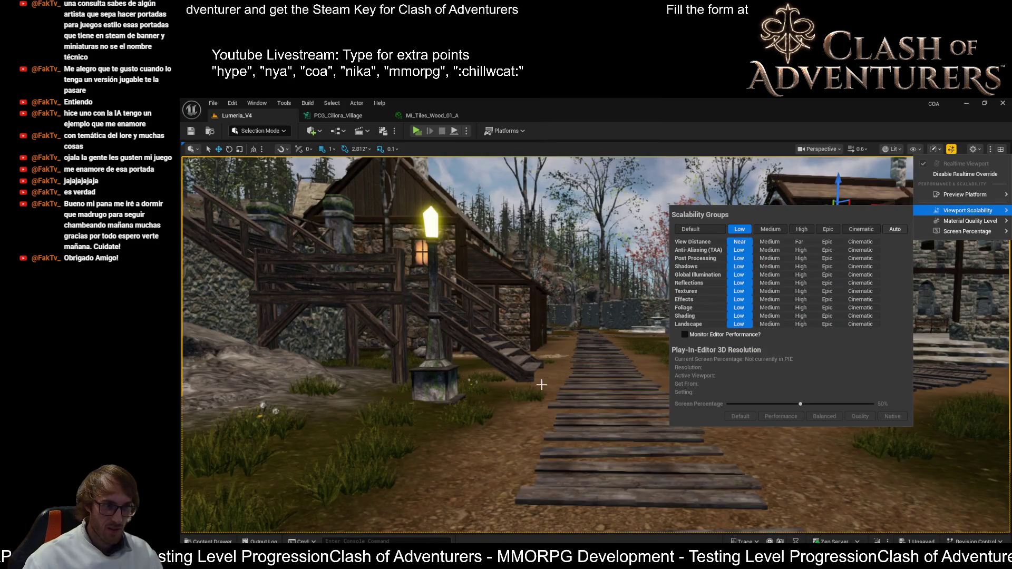
pyautogui.click(959, 316)
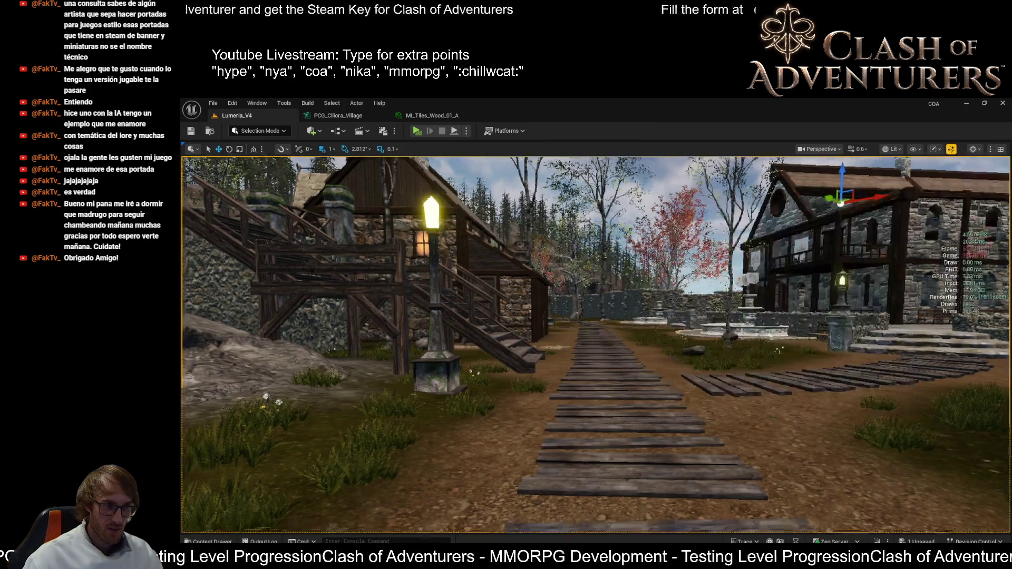
pyautogui.click(951, 149)
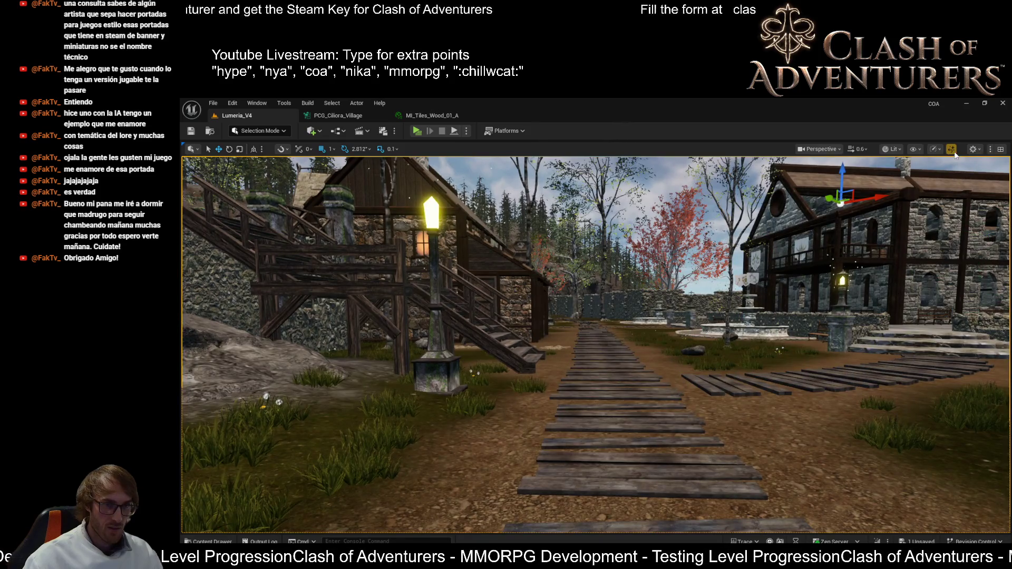
pyautogui.hotkey('ctrl', 'r')
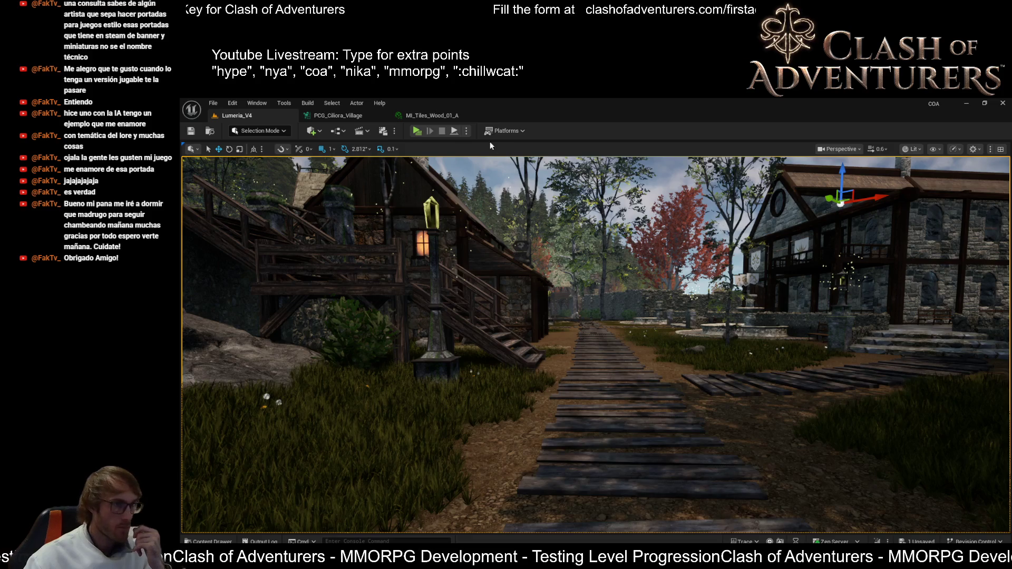
# - Select the lamp post's lantern and tilt the view up toward the night sky
pyautogui.click(429, 212)
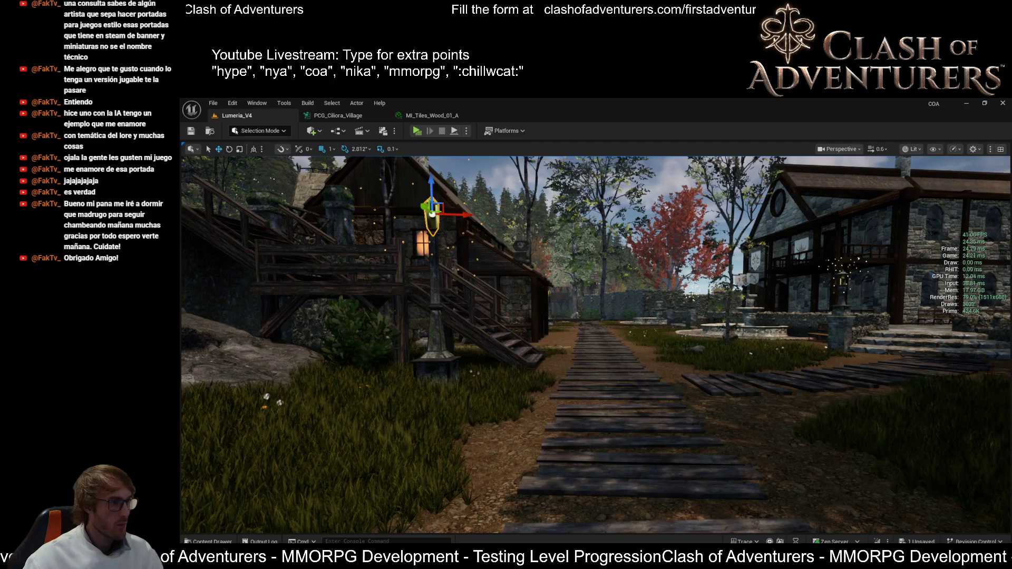
pyautogui.moveTo(643, 266)
pyautogui.mouseDown()
pyautogui.moveTo(643, 221)
pyautogui.moveTo(647, 266)
pyautogui.mouseUp()
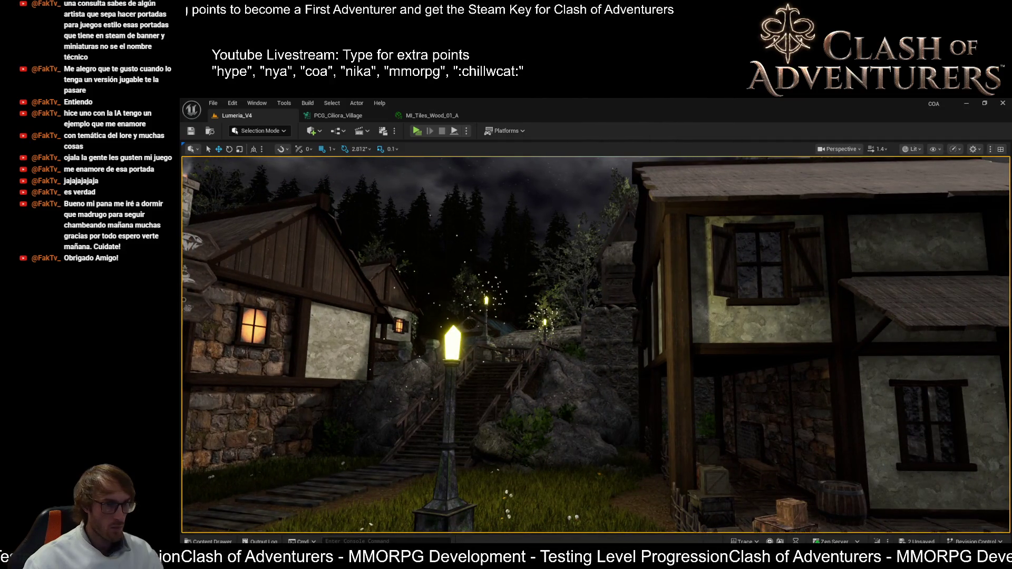
# - Fly the camera past another house and the stone well to the lit lamp post on the grass
pyautogui.moveTo(575, 394); pyautogui.dragTo(490, 394)
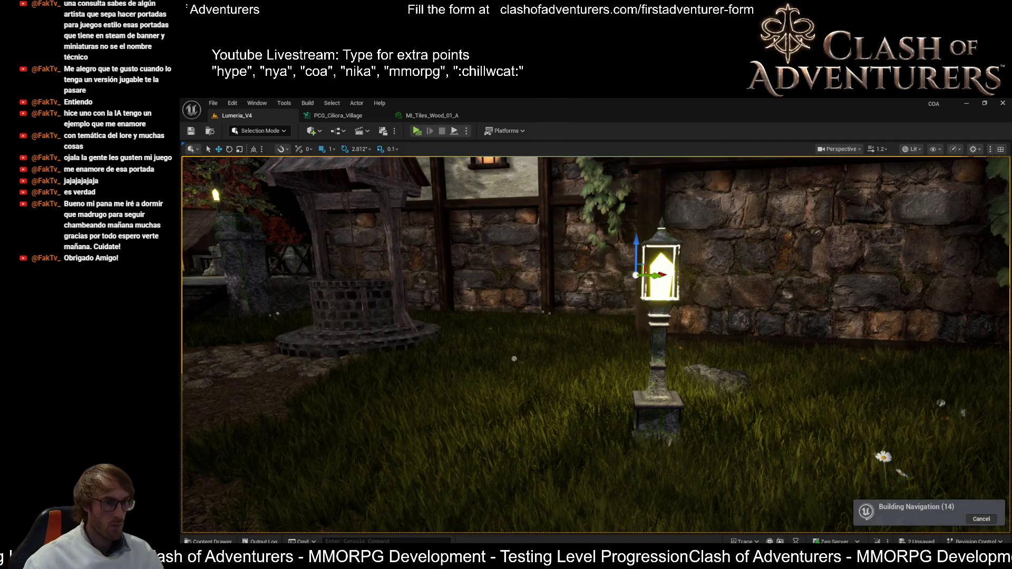
pyautogui.moveTo(425, 318); pyautogui.dragTo(263, 317)
pyautogui.moveTo(379, 337); pyautogui.dragTo(443, 310)
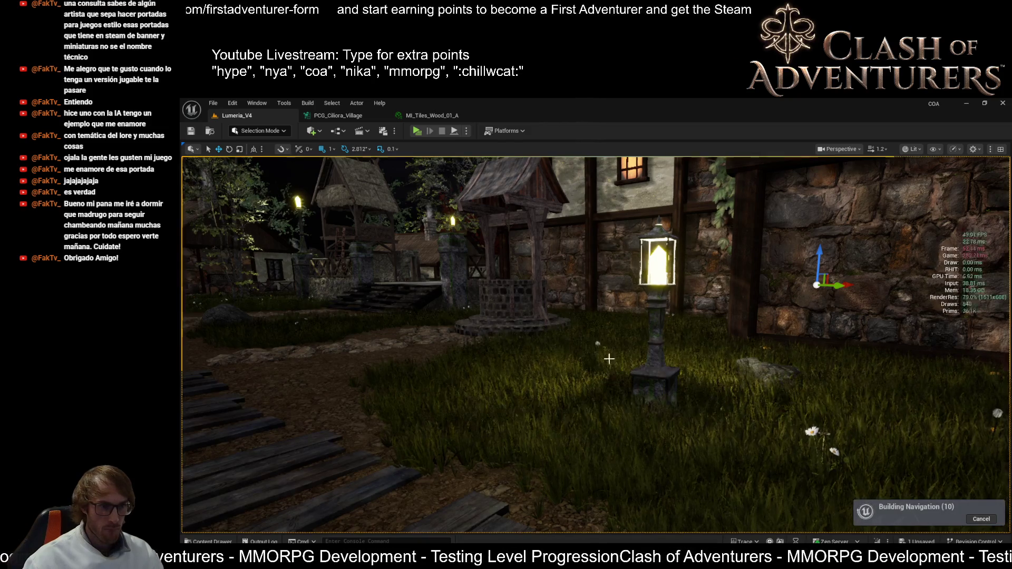
# - Circle the half-timbered house along the wooden path, ending close on its lantern-lit, ivy-covered wall
pyautogui.moveTo(605, 357)
pyautogui.mouseDown()
pyautogui.moveTo(471, 337)
pyautogui.moveTo(485, 321)
pyautogui.moveTo(809, 211)
pyautogui.mouseUp()
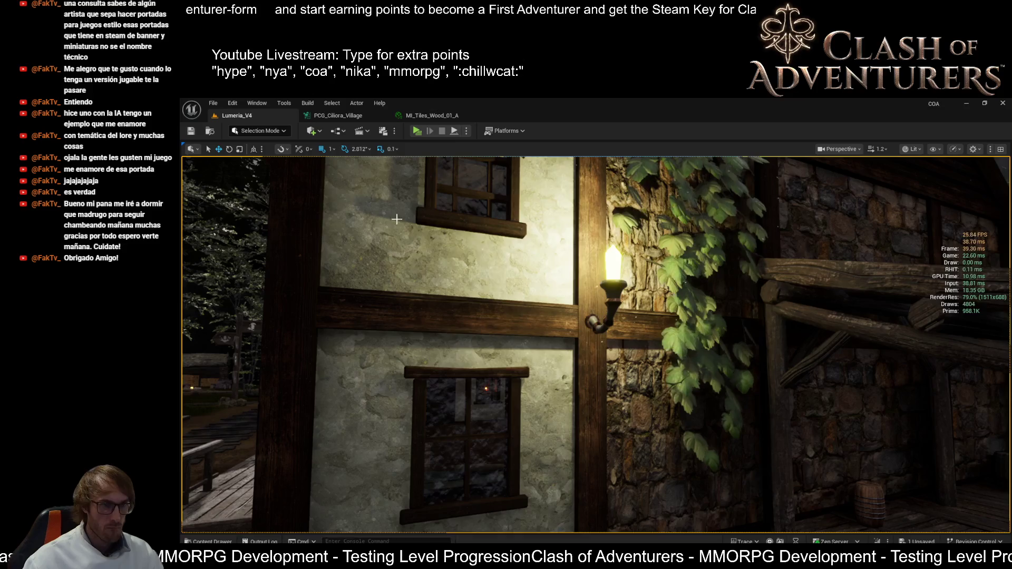
pyautogui.moveTo(595, 343); pyautogui.dragTo(548, 329)
pyautogui.moveTo(790, 369); pyautogui.dragTo(759, 371)
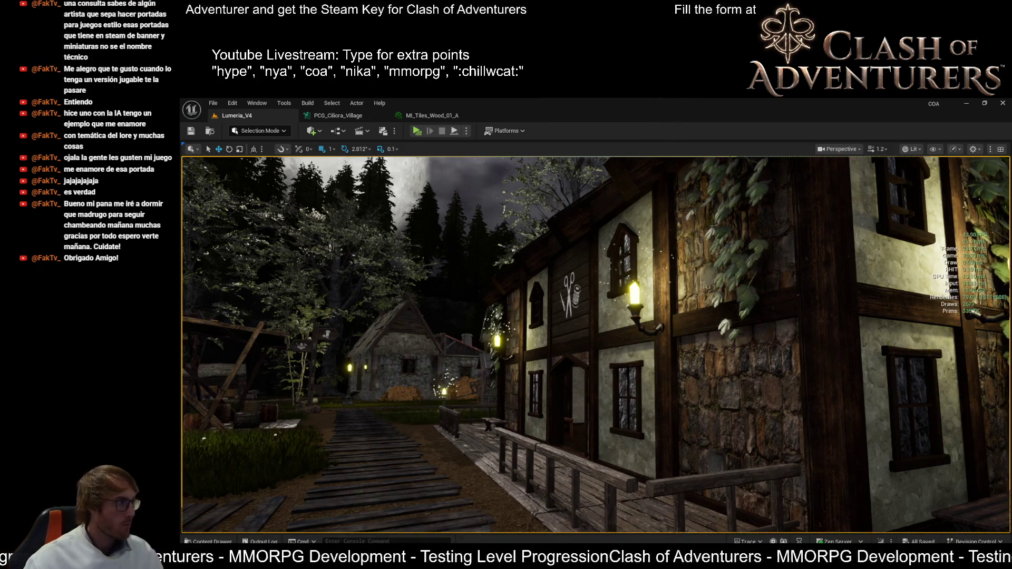
pyautogui.press('d')
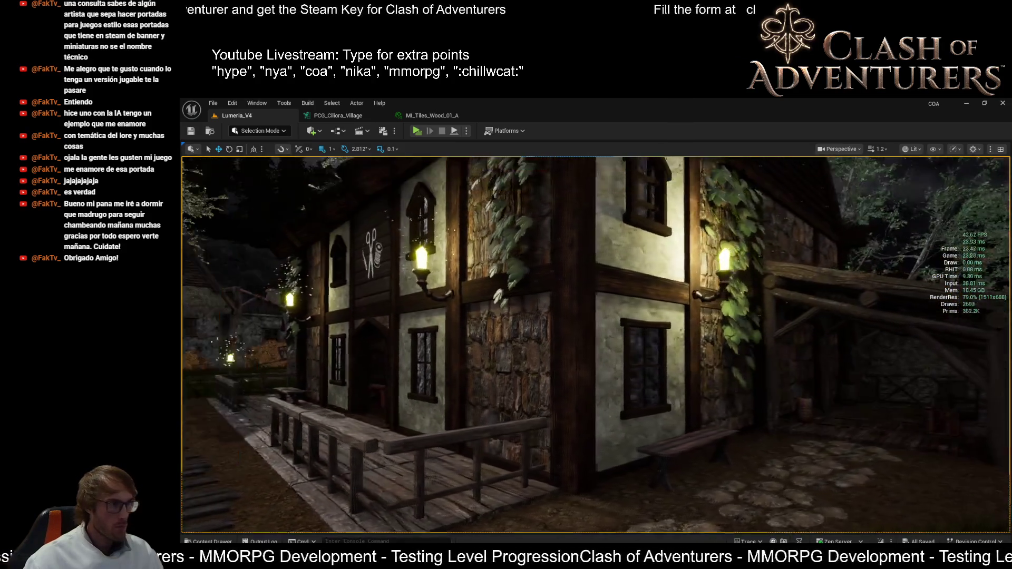
pyautogui.press('a')
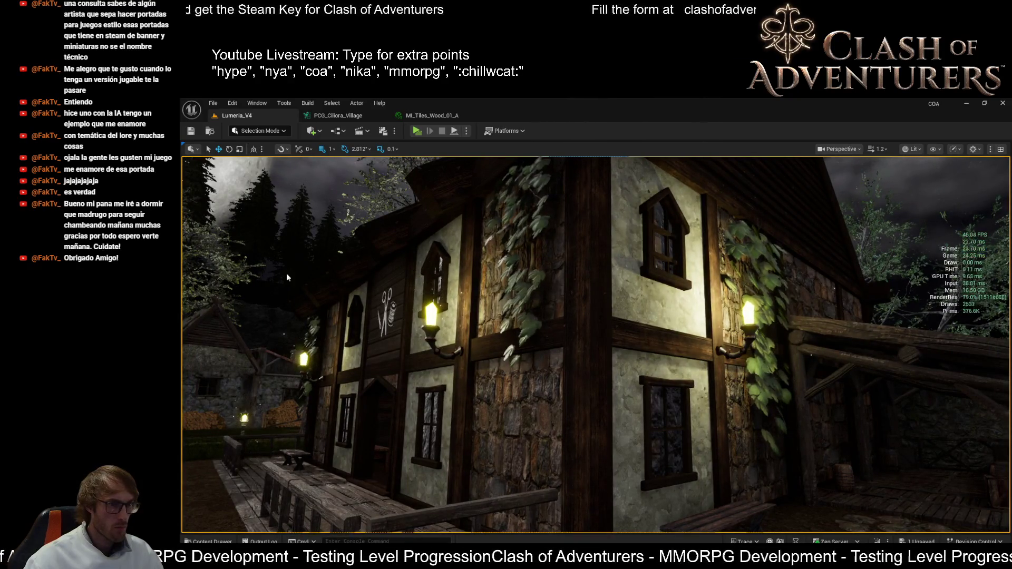
pyautogui.press('w')
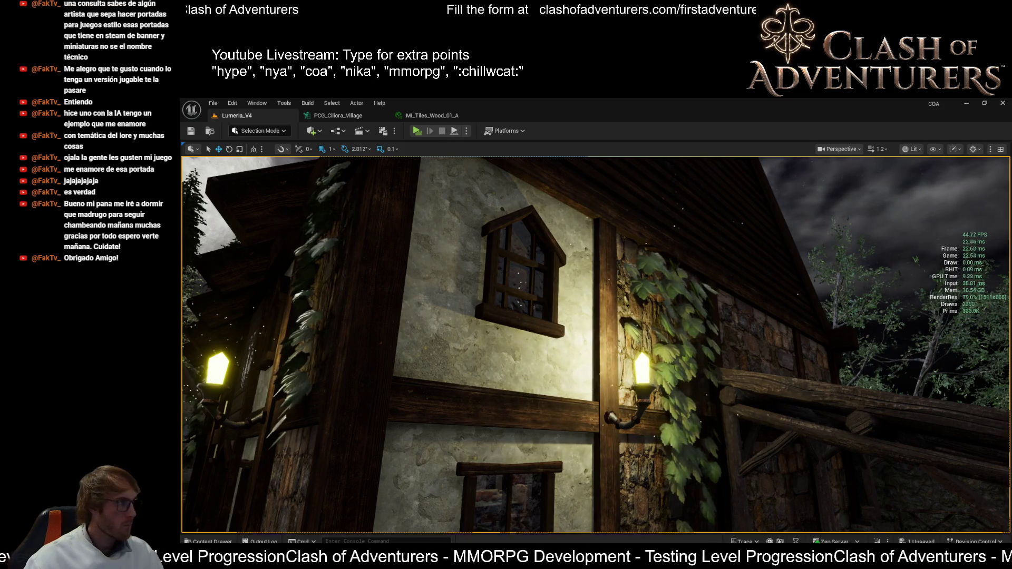
pyautogui.hotkey('ctrl', 'shift', 'h')
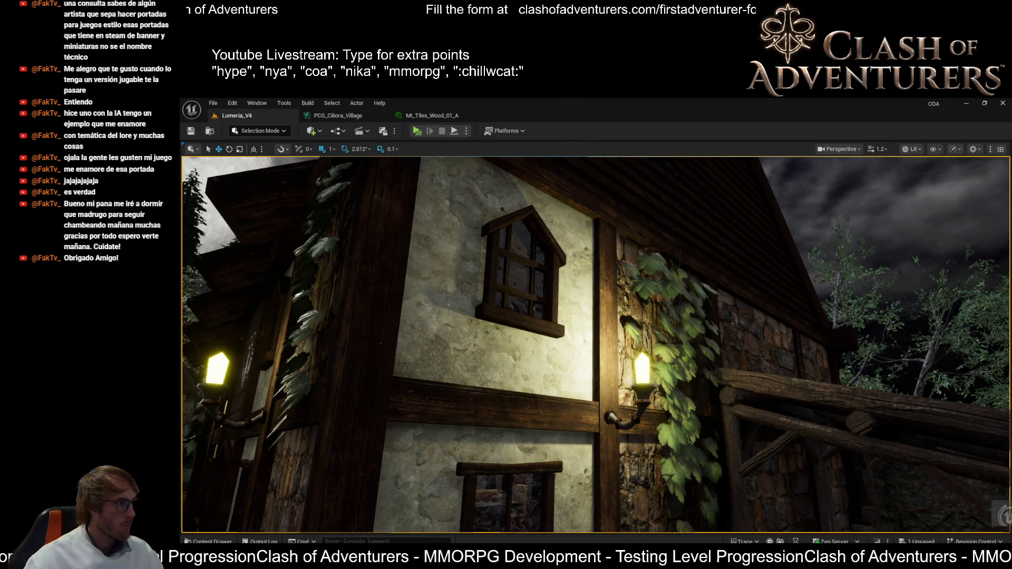
pyautogui.hotkey('ctrl', 'shift', 'h')
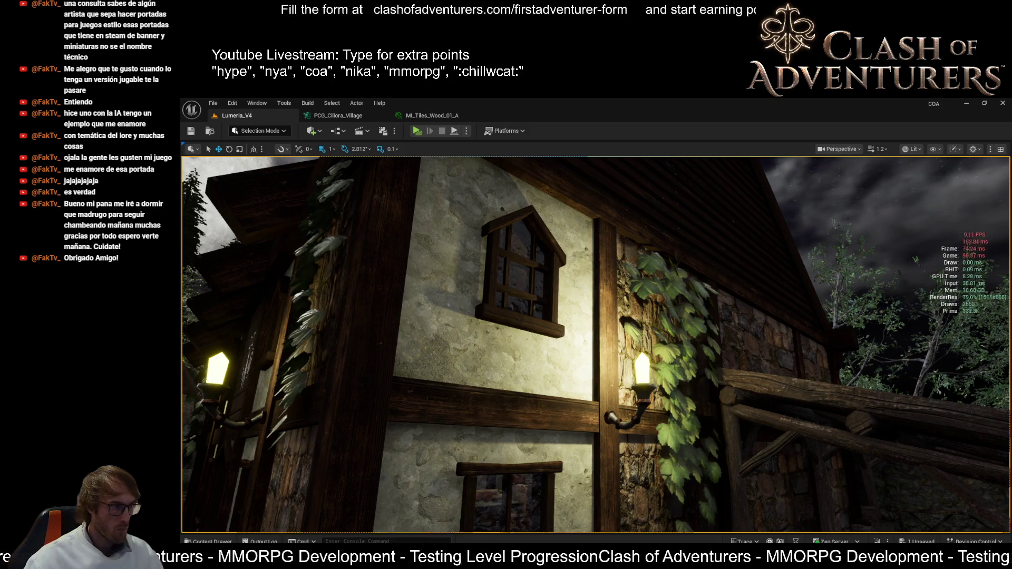
pyautogui.hotkey('ctrl', 's')
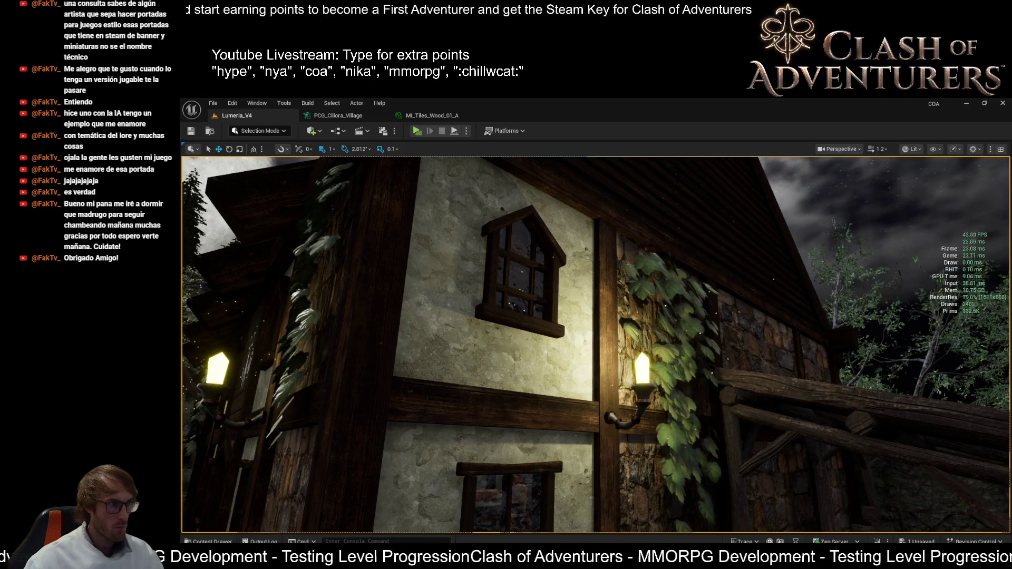
pyautogui.moveTo(859, 322)
pyautogui.mouseDown()
pyautogui.moveTo(693, 357)
pyautogui.moveTo(580, 316)
pyautogui.mouseUp()
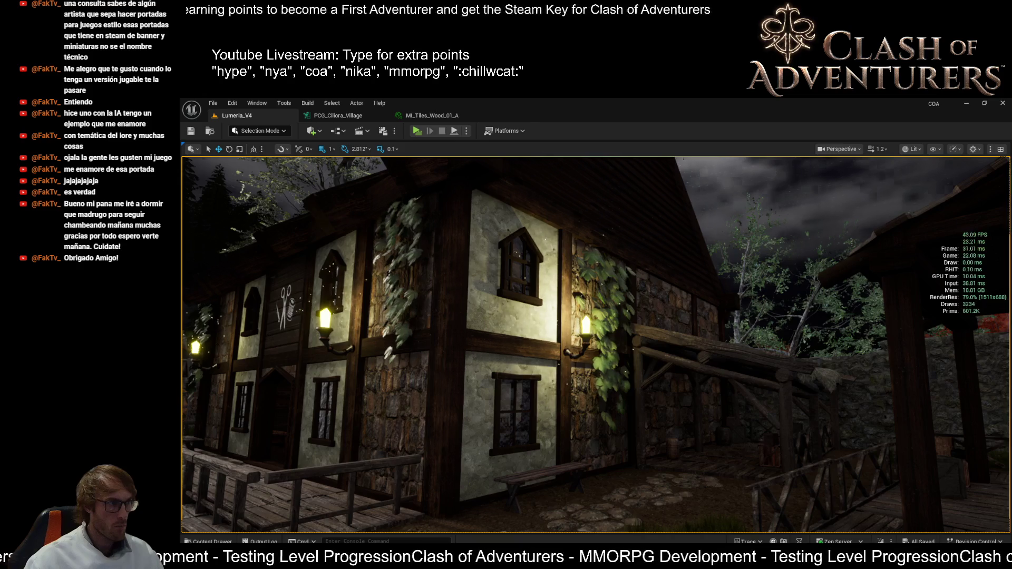
pyautogui.moveTo(324, 219); pyautogui.dragTo(330, 177)
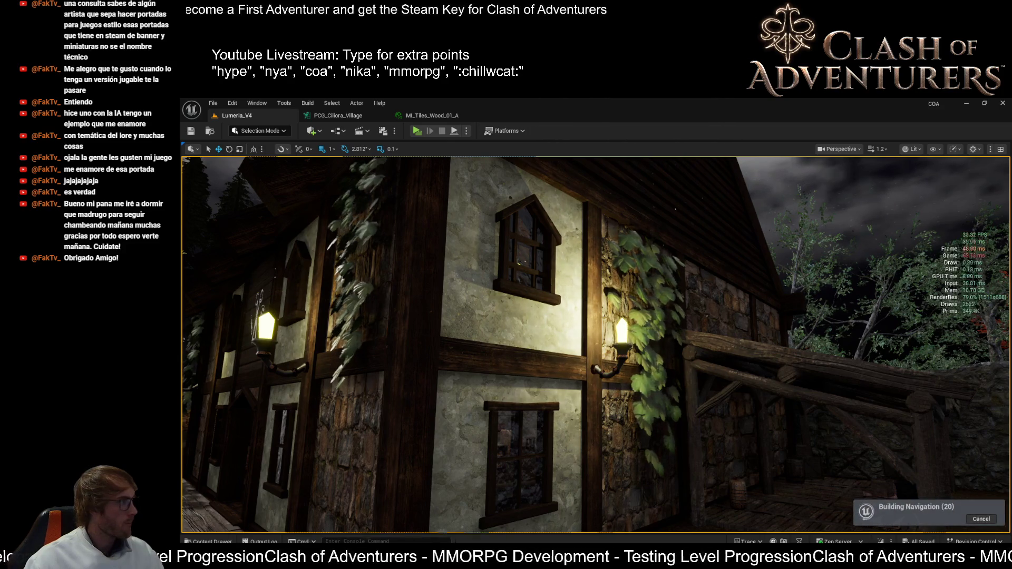
pyautogui.moveTo(713, 278); pyautogui.dragTo(713, 200)
pyautogui.doubleClick(711, 276)
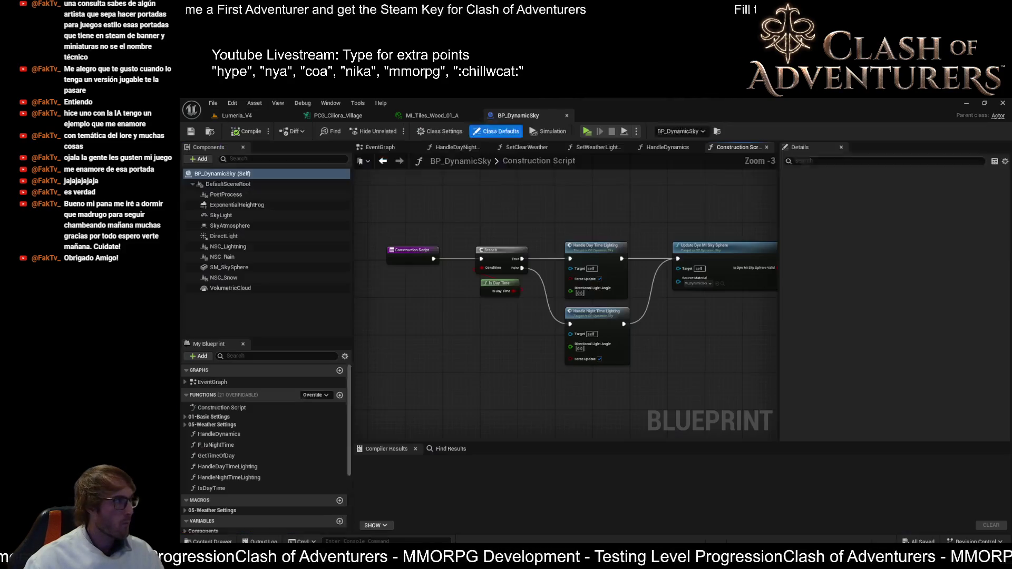
pyautogui.click(566, 115)
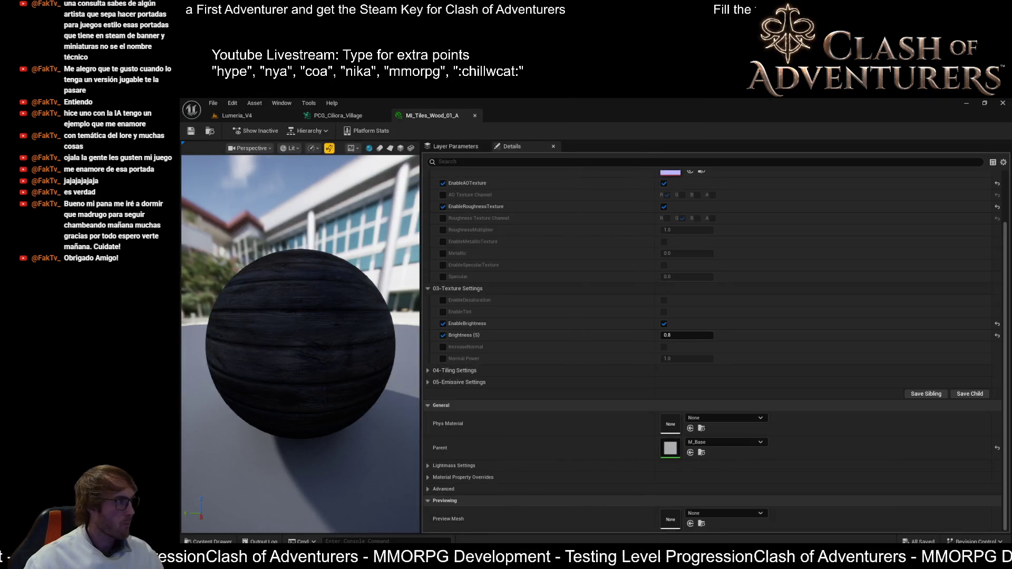
pyautogui.click(243, 116)
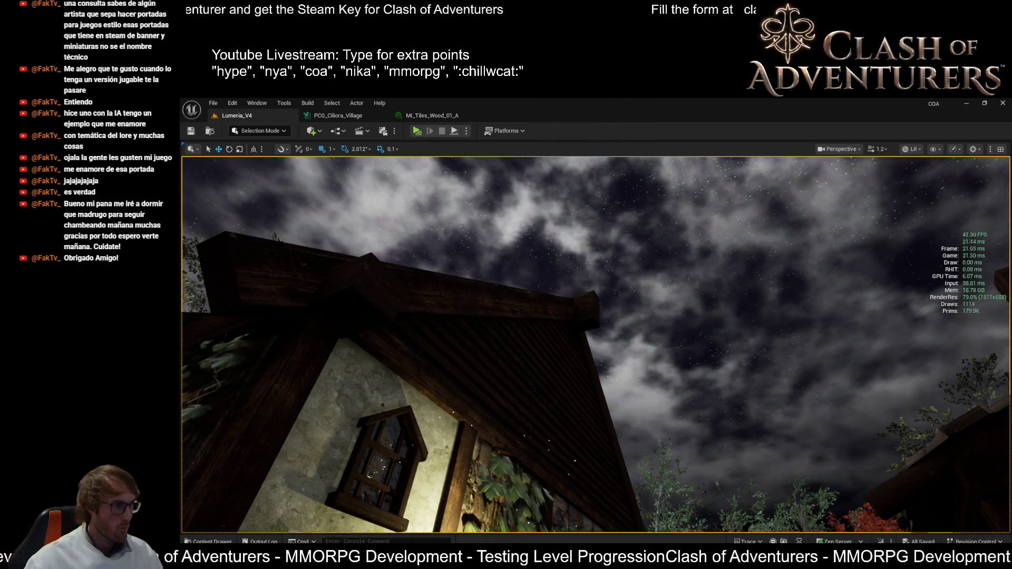
# - Bring the view down to the house front and save the level with Ctrl+S
pyautogui.moveTo(191, 266); pyautogui.dragTo(191, 266)
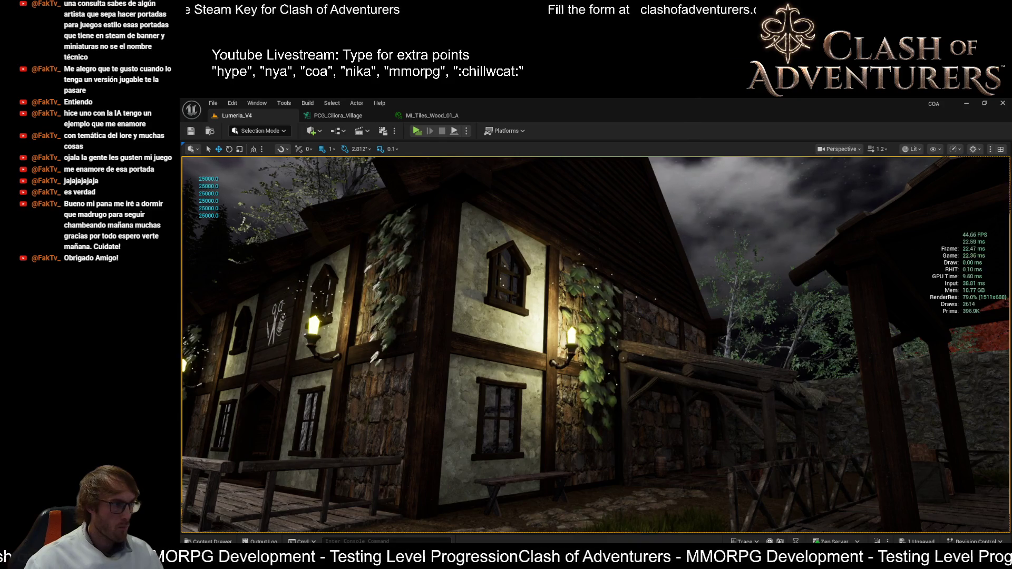
pyautogui.hotkey('ctrl', 's')
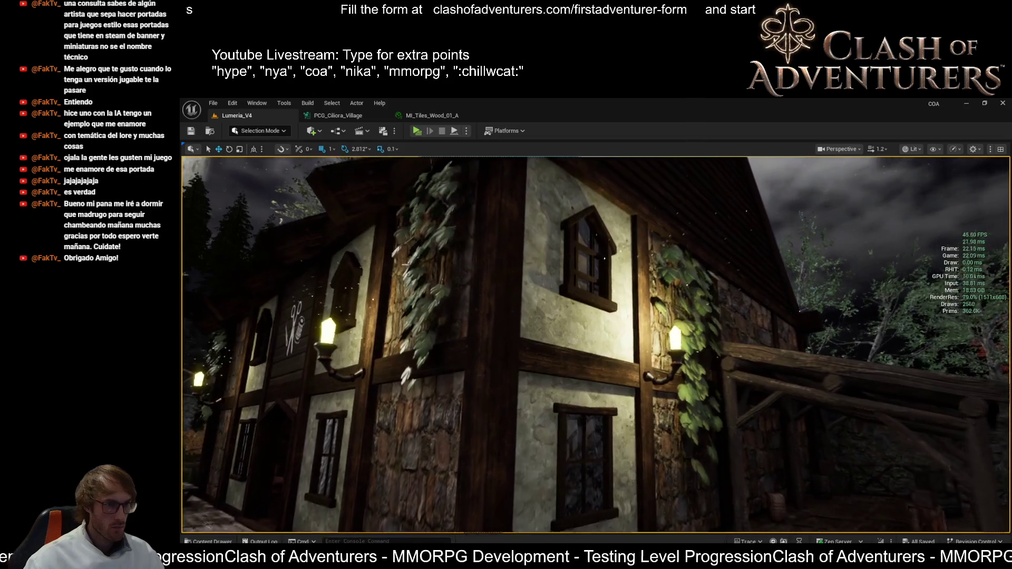
# - Take two Snipping Tool captures of the lit house wall and show the performance stats overlay
pyautogui.press('Print')
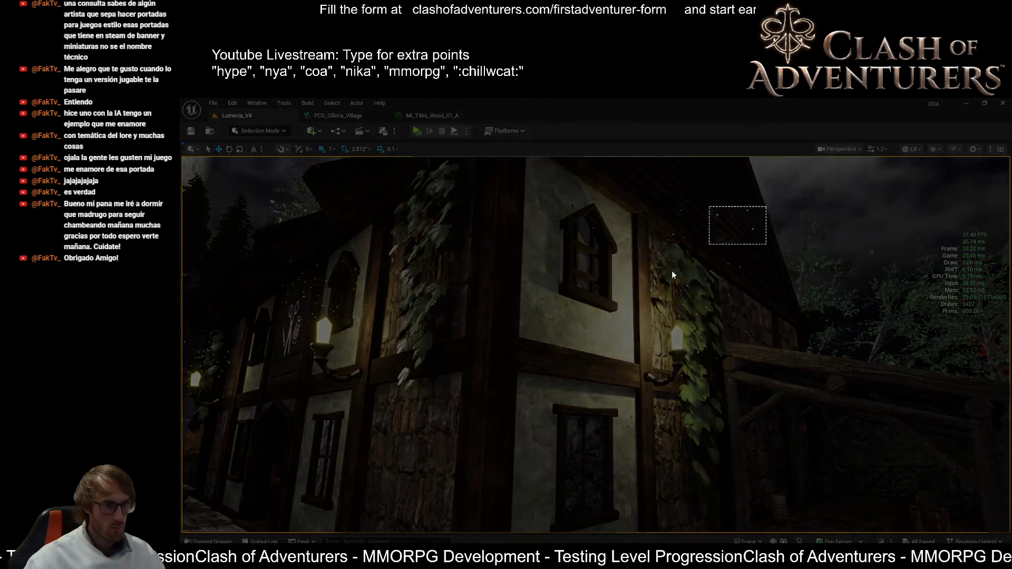
pyautogui.moveTo(765, 207)
pyautogui.mouseDown()
pyautogui.moveTo(488, 494)
pyautogui.moveTo(507, 520)
pyautogui.mouseUp()
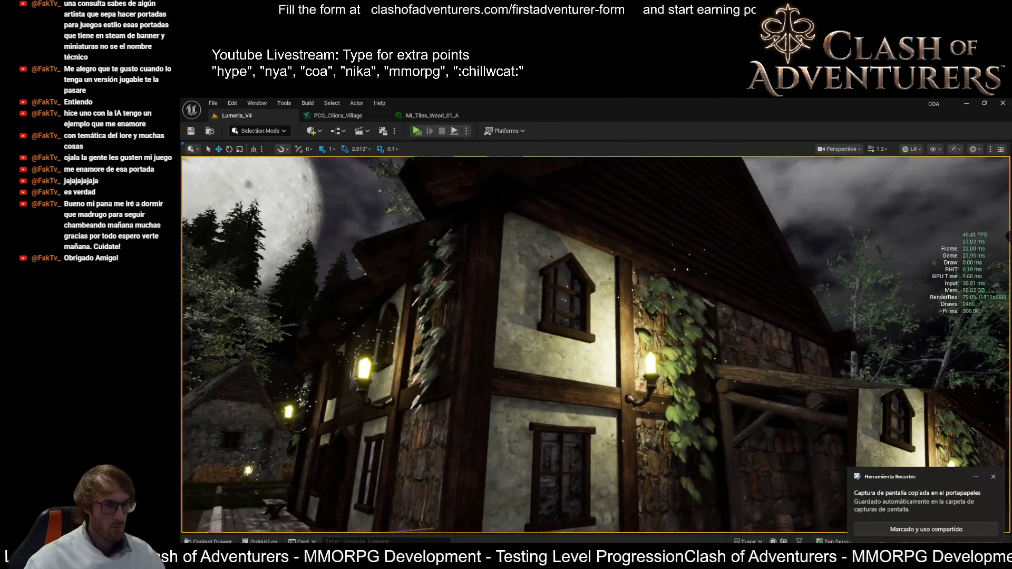
pyautogui.press('Print')
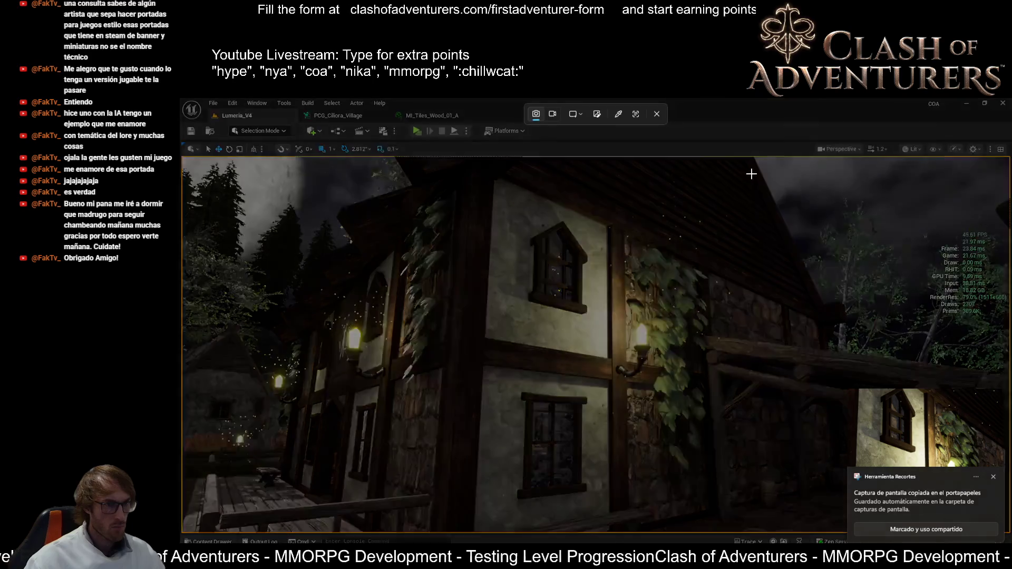
pyautogui.moveTo(754, 161)
pyautogui.mouseDown()
pyautogui.moveTo(701, 264)
pyautogui.moveTo(407, 531)
pyautogui.moveTo(440, 529)
pyautogui.mouseUp()
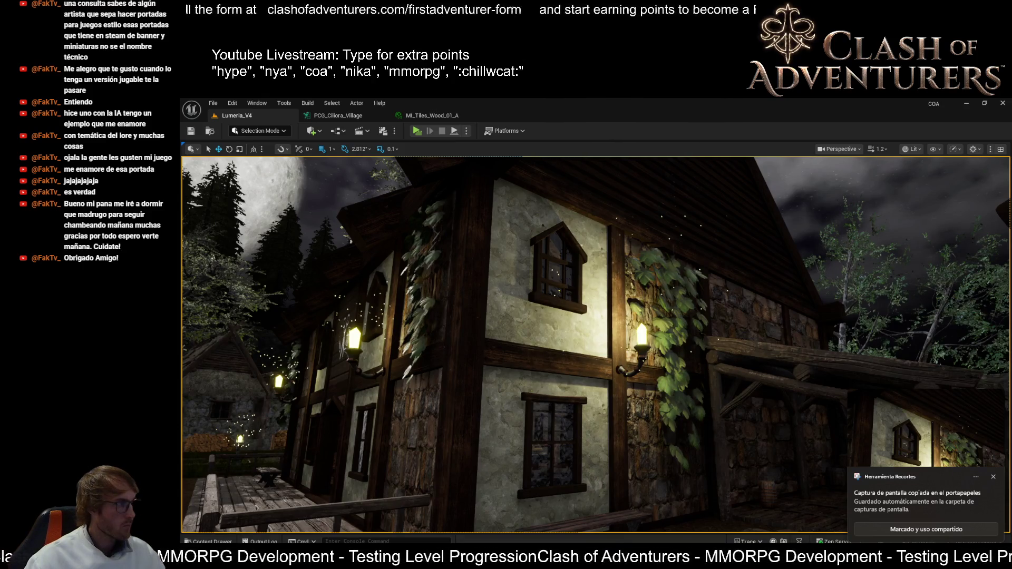
pyautogui.hotkey('ctrl', 'shift', 'h')
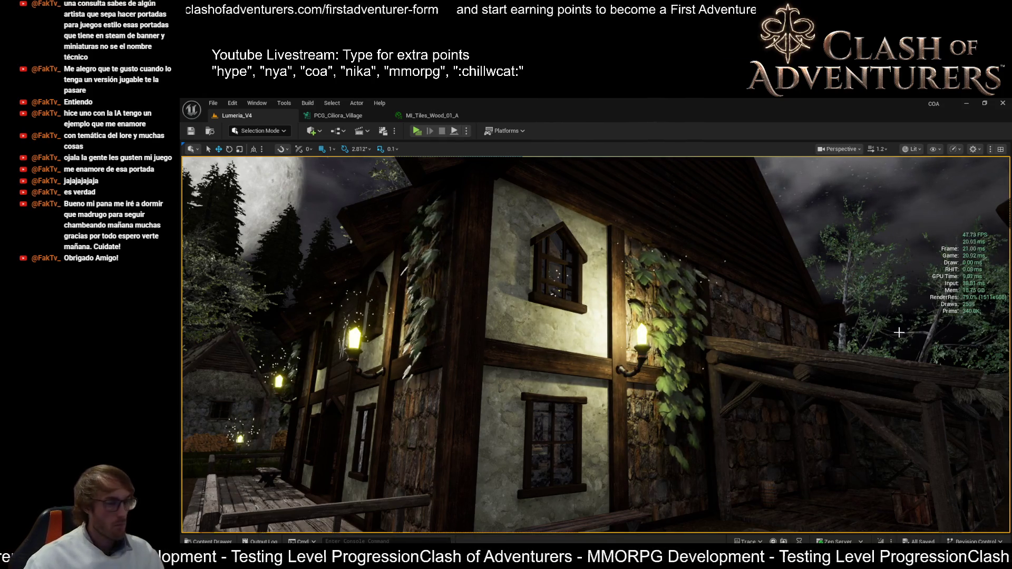
# - Select the wall lantern on the house and capture a screenshot of the house and lantern
pyautogui.click(641, 337)
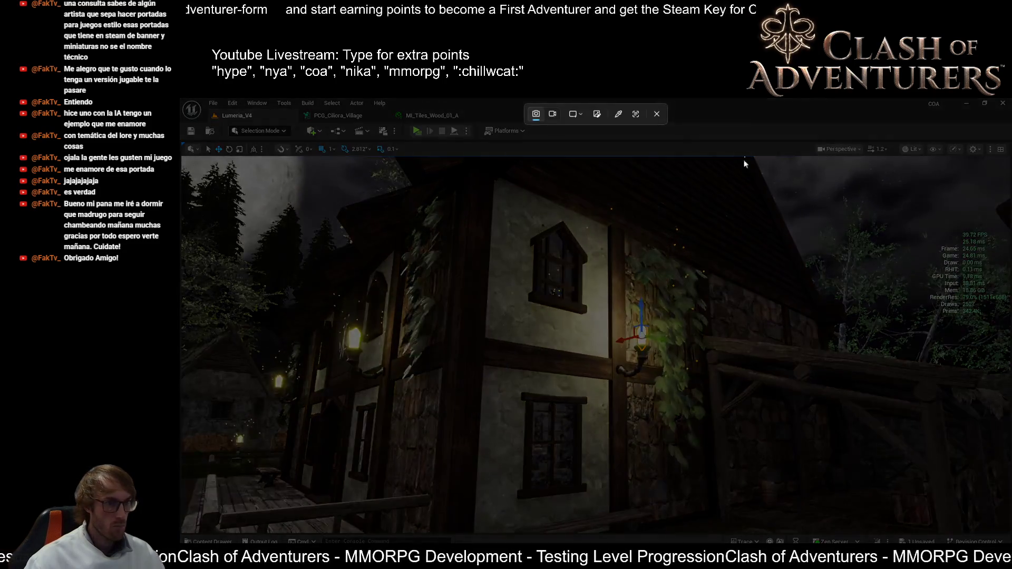
pyautogui.moveTo(745, 156)
pyautogui.mouseDown()
pyautogui.moveTo(586, 501)
pyautogui.moveTo(435, 530)
pyautogui.mouseUp()
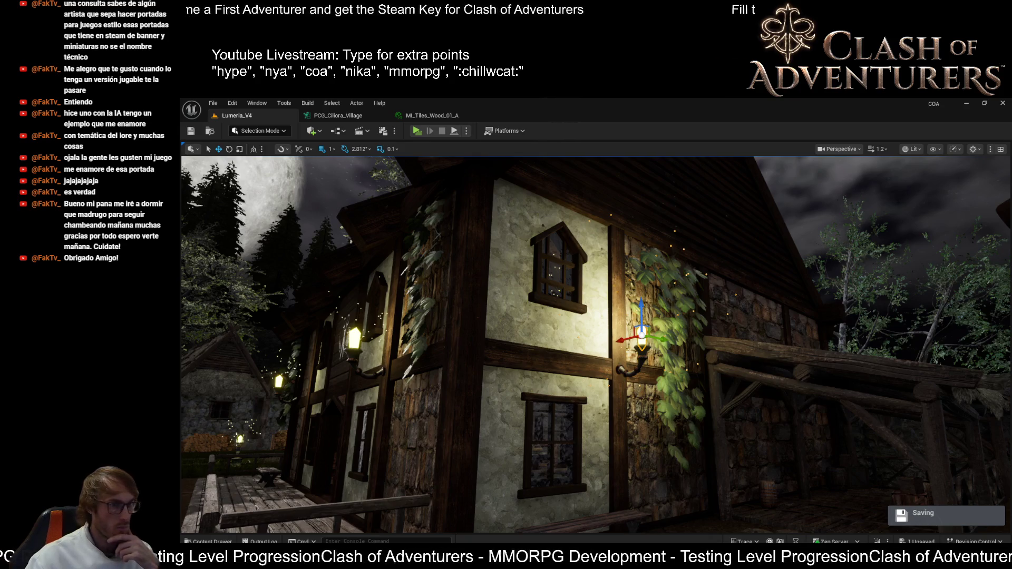
# - Open and dismiss the timbered house's context menu, then orbit the view slightly around it
pyautogui.rightClick(695, 257)
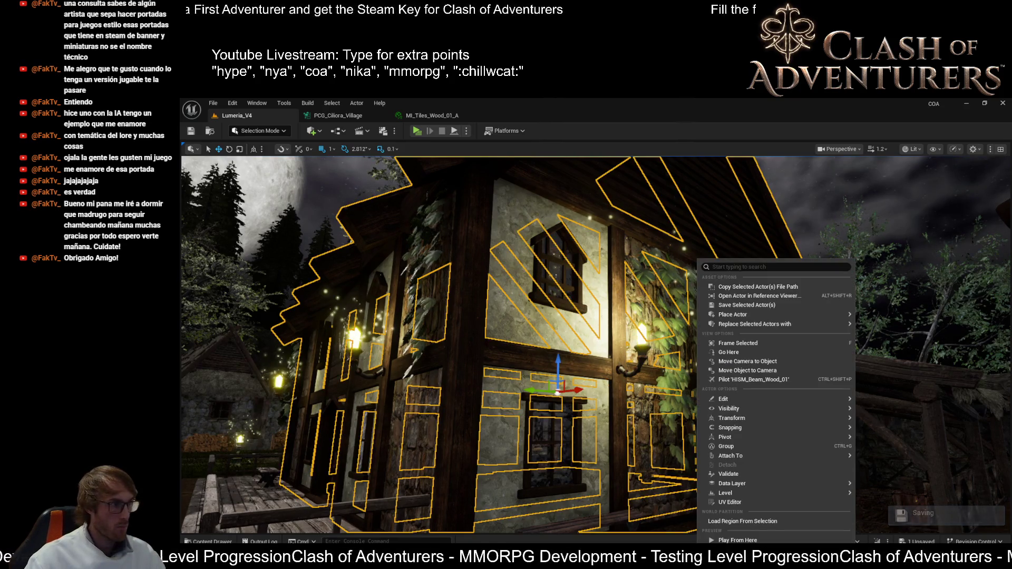
pyautogui.press('Escape')
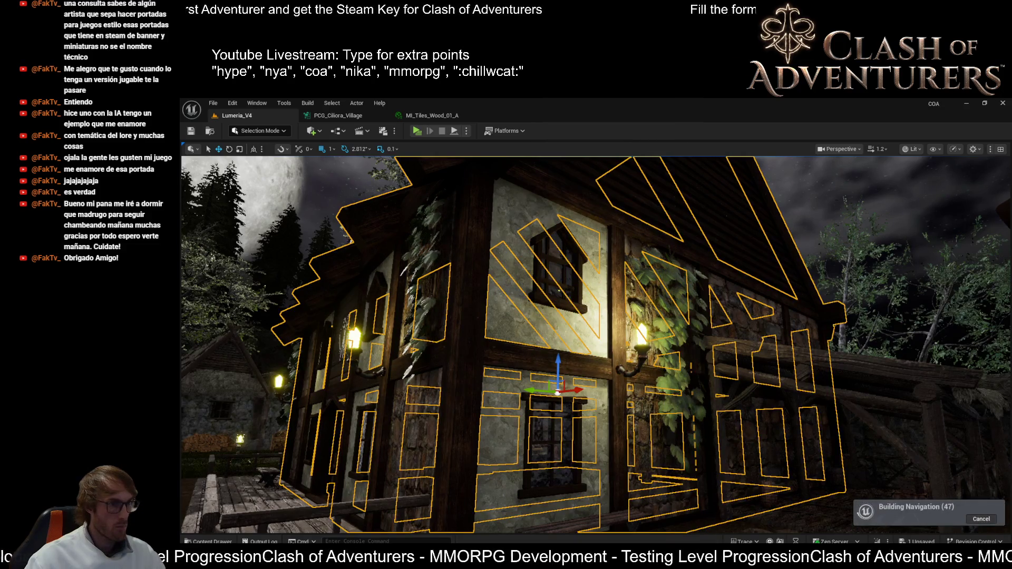
pyautogui.moveTo(442, 284); pyautogui.dragTo(451, 277)
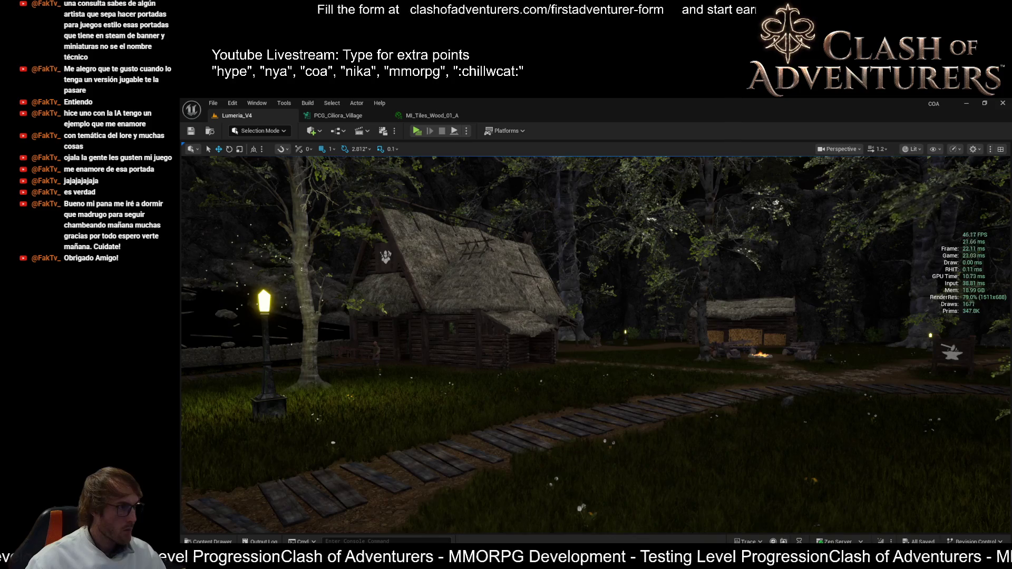
# - Fly the viewport camera forward toward the timbered houses
pyautogui.moveTo(614, 330)
pyautogui.mouseDown()
pyautogui.moveTo(627, 316)
pyautogui.moveTo(664, 321)
pyautogui.moveTo(640, 321)
pyautogui.mouseUp()
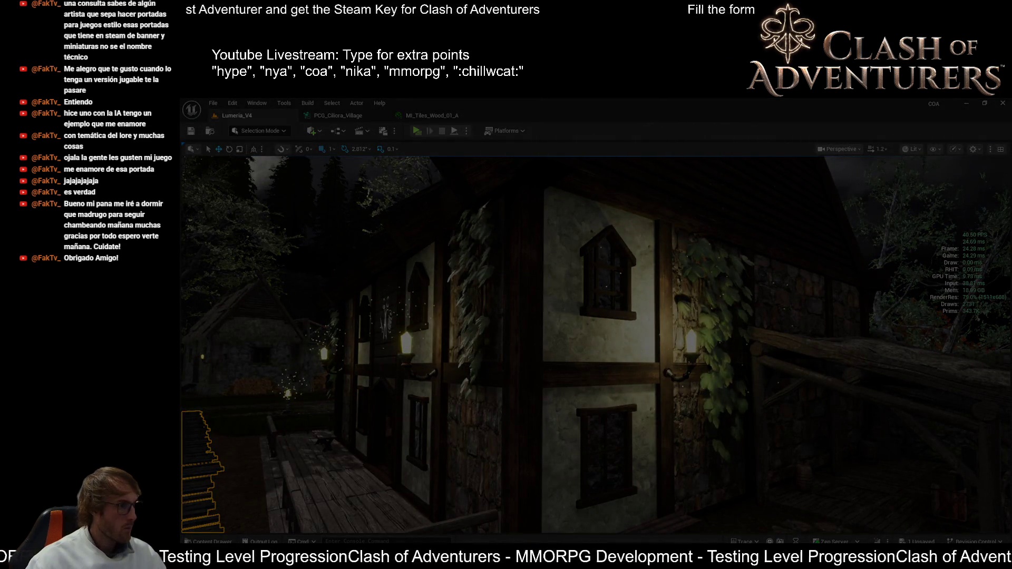
# - Complete the house screenshot, toggle the stats on and off, then face the wooden plank path
pyautogui.click(386, 472)
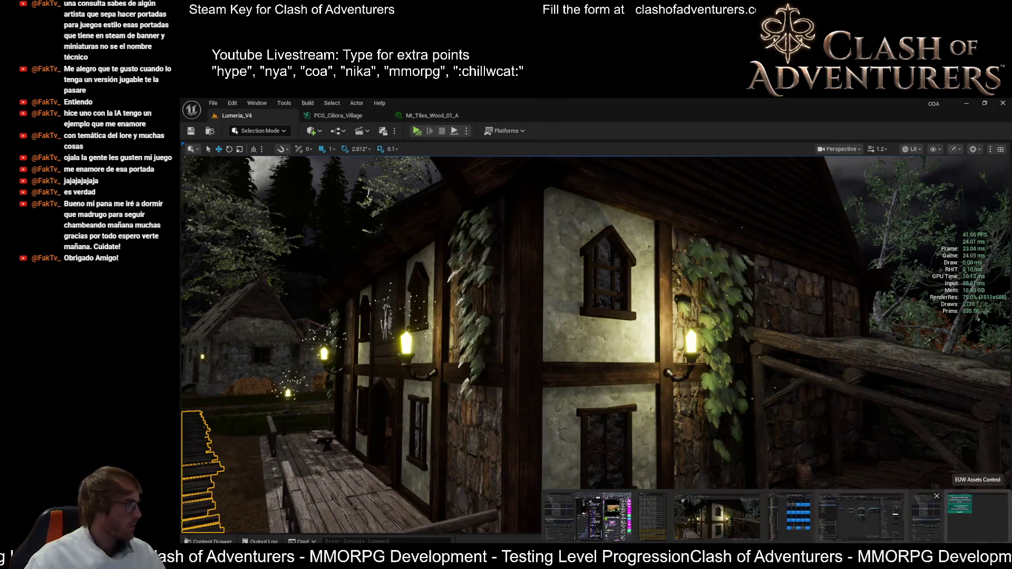
pyautogui.hotkey('ctrl', 'shift', 'h')
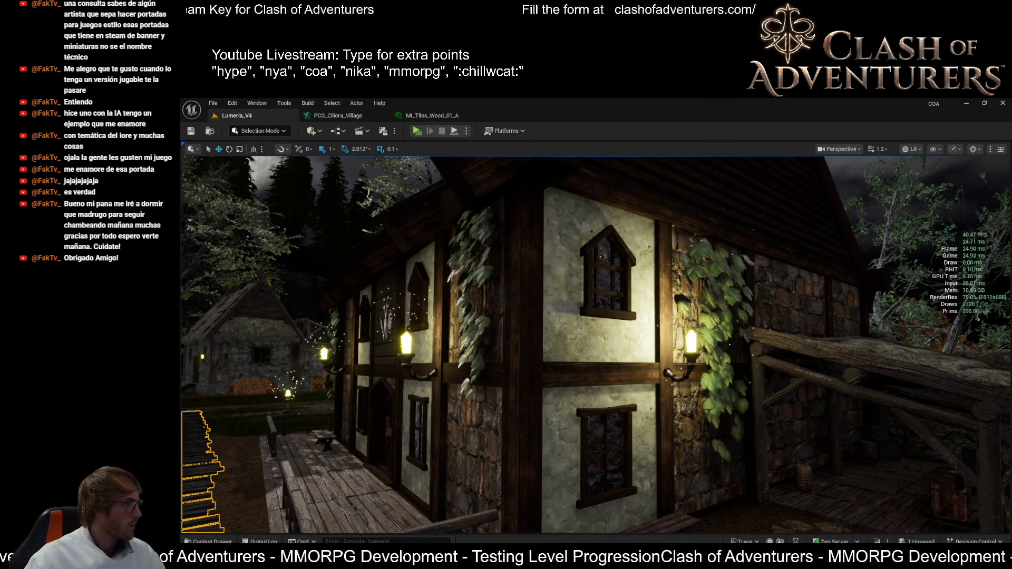
pyautogui.moveTo(486, 558)
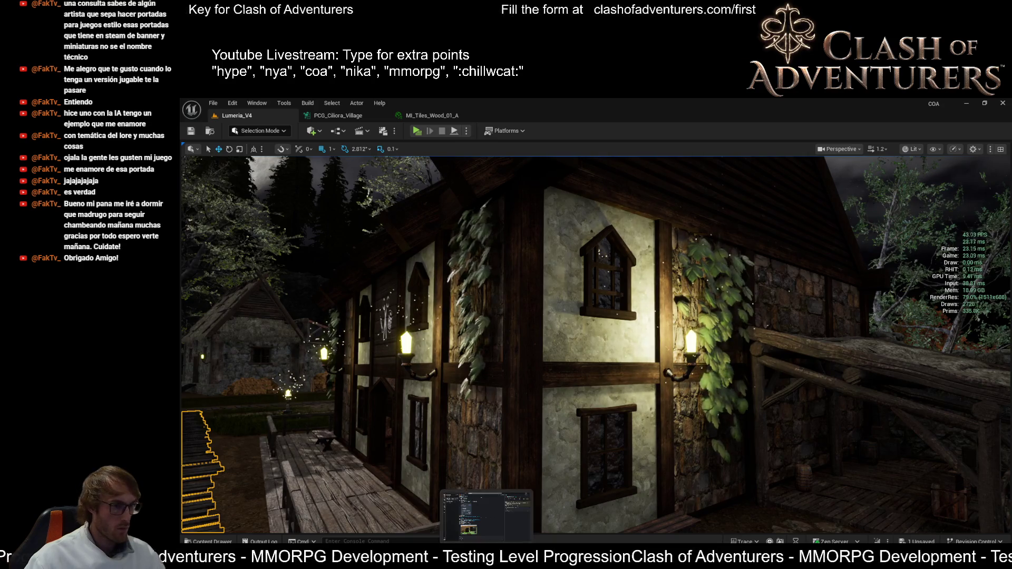
pyautogui.hotkey('ctrl', 'shift', 'h')
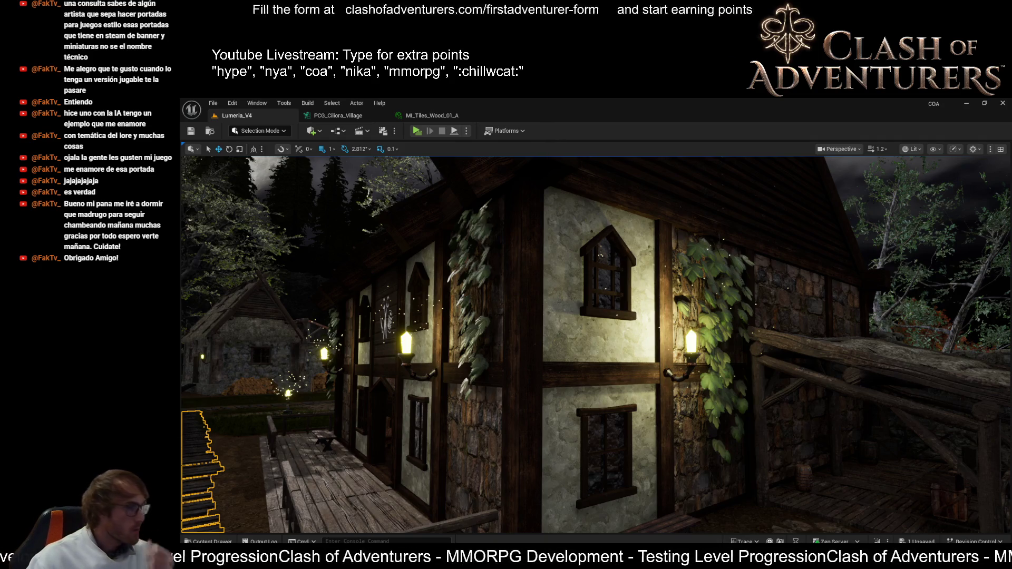
pyautogui.moveTo(458, 363); pyautogui.dragTo(587, 349)
pyautogui.moveTo(623, 299); pyautogui.dragTo(624, 299)
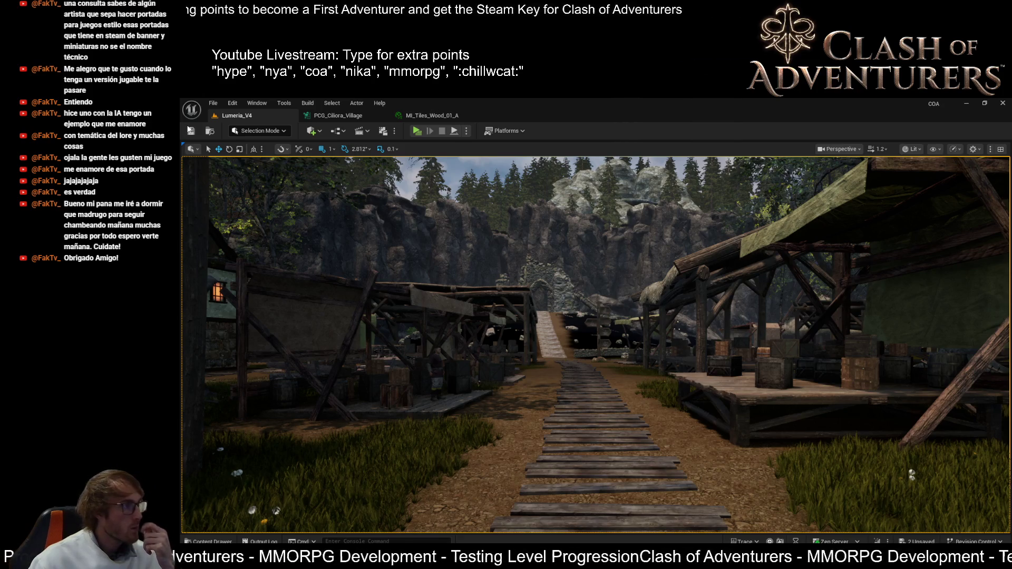
# - Show the performance stats and select the large rocky cliff behind the village
pyautogui.hotkey('ctrl', 'shift', 'h')
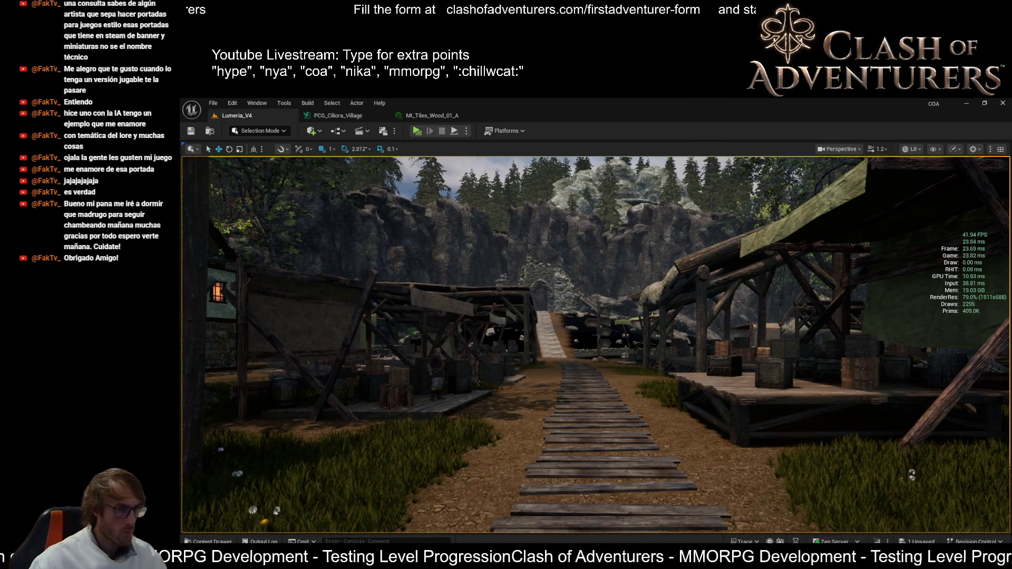
pyautogui.moveTo(719, 561)
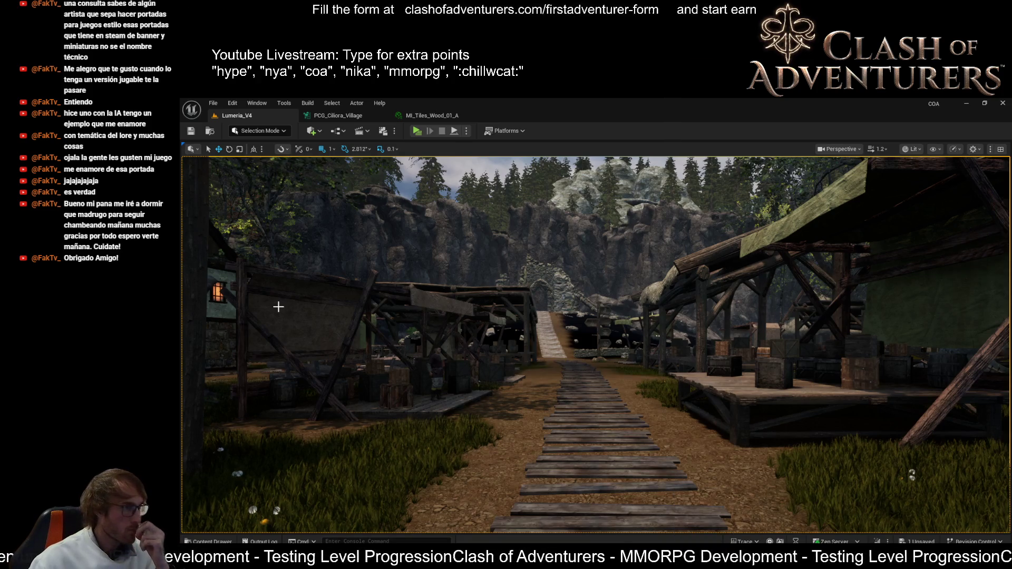
pyautogui.click(642, 407)
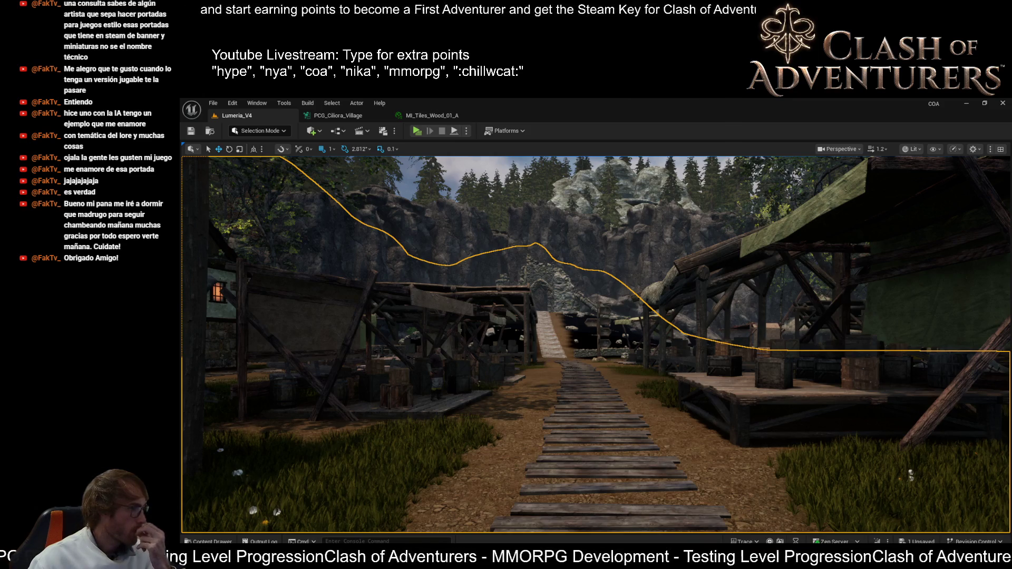
# - Open the path's SM_Plank_Wood_Set_02 mesh, orbit to inspect it, then return to Lumeria_V4
pyautogui.click(608, 418)
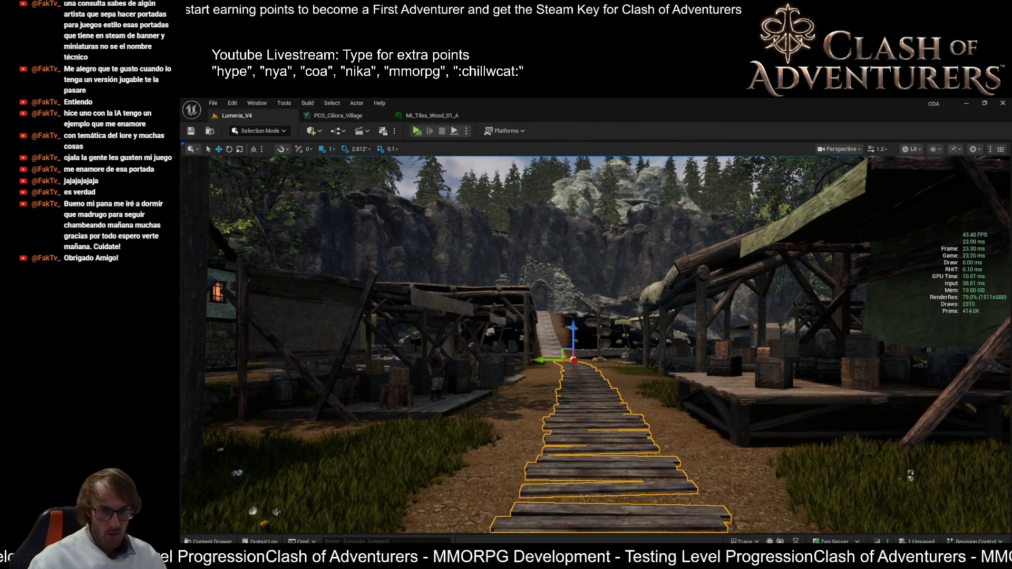
pyautogui.click(608, 417)
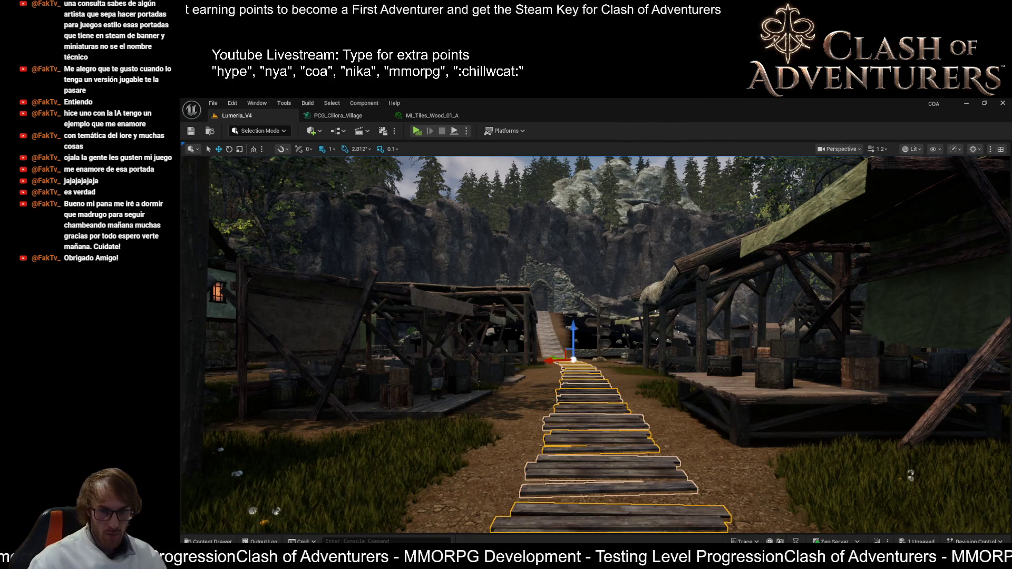
pyautogui.hotkey('ctrl', 'e')
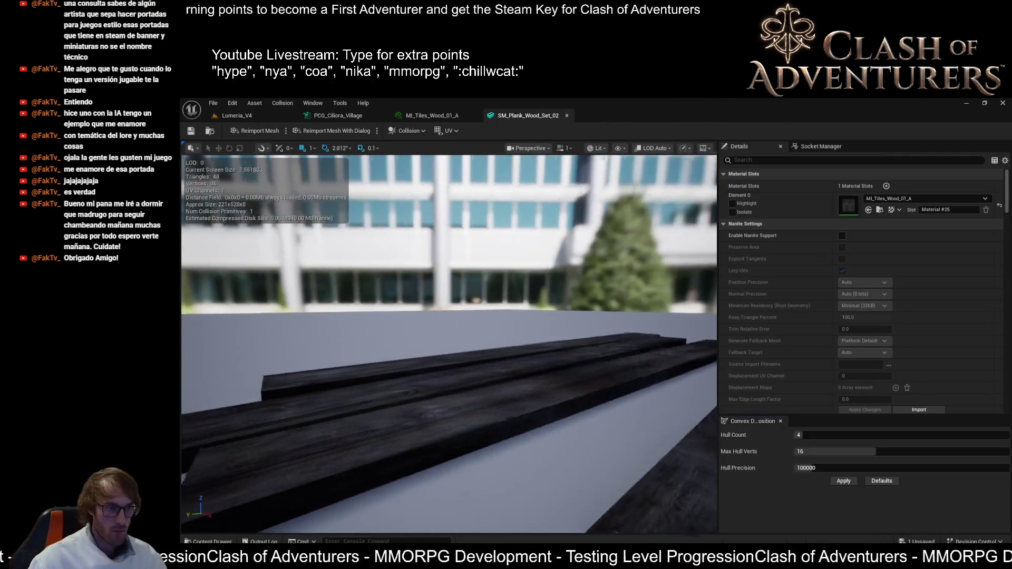
pyautogui.scroll(-5, 449, 343)
pyautogui.moveTo(449, 343); pyautogui.dragTo(374, 332)
pyautogui.click(236, 115)
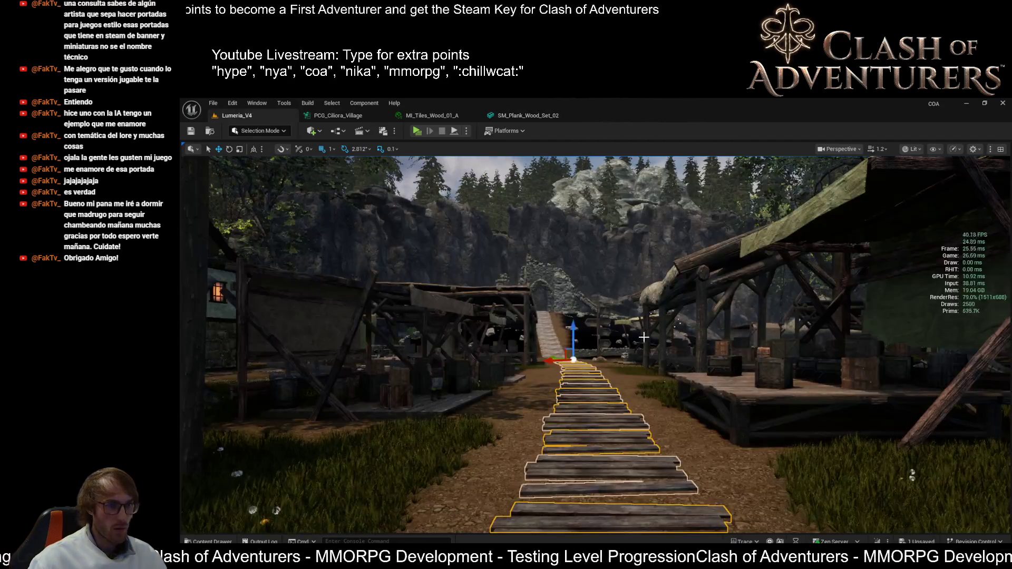
# - Select the foliage, landscape and plank stairs, then fly down the plank path into the market
pyautogui.click(635, 371)
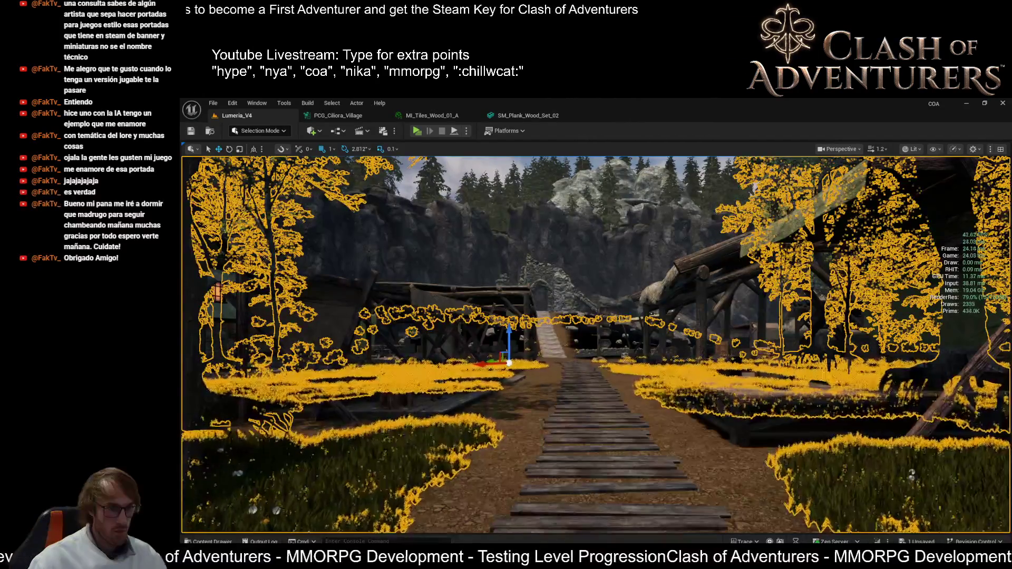
pyautogui.click(749, 436)
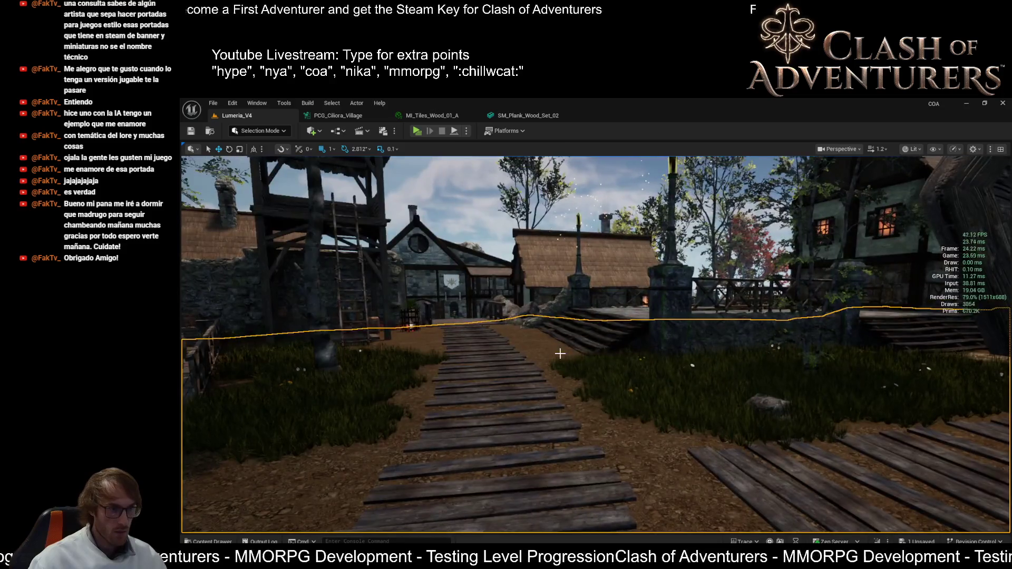
pyautogui.click(606, 351)
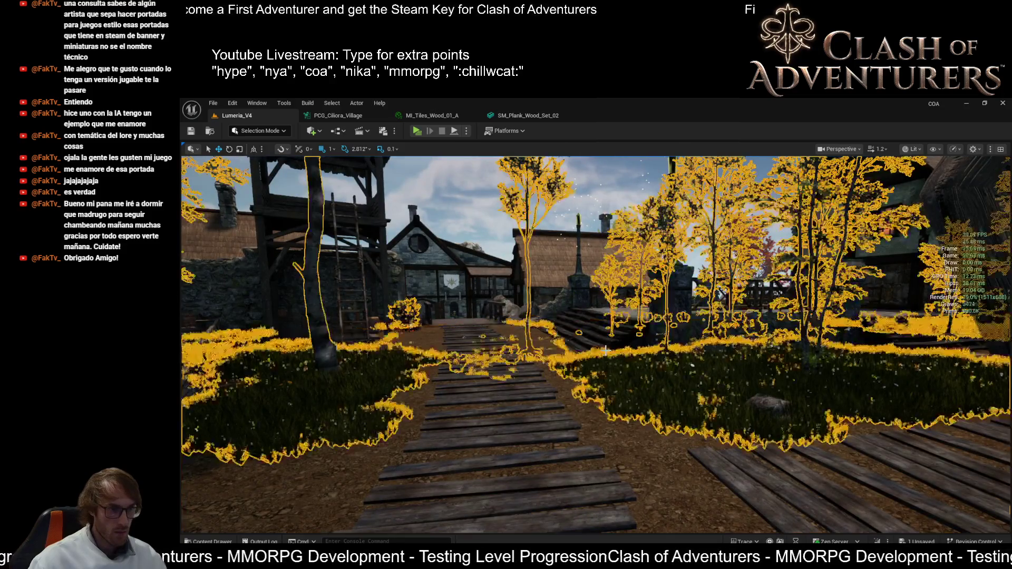
pyautogui.click(606, 351)
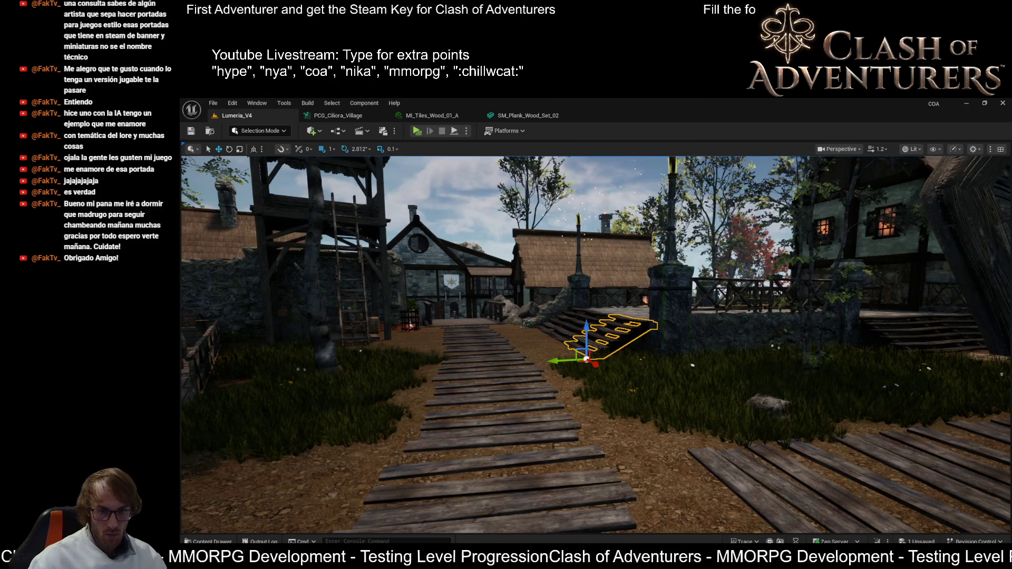
pyautogui.moveTo(586, 359); pyautogui.dragTo(542, 367)
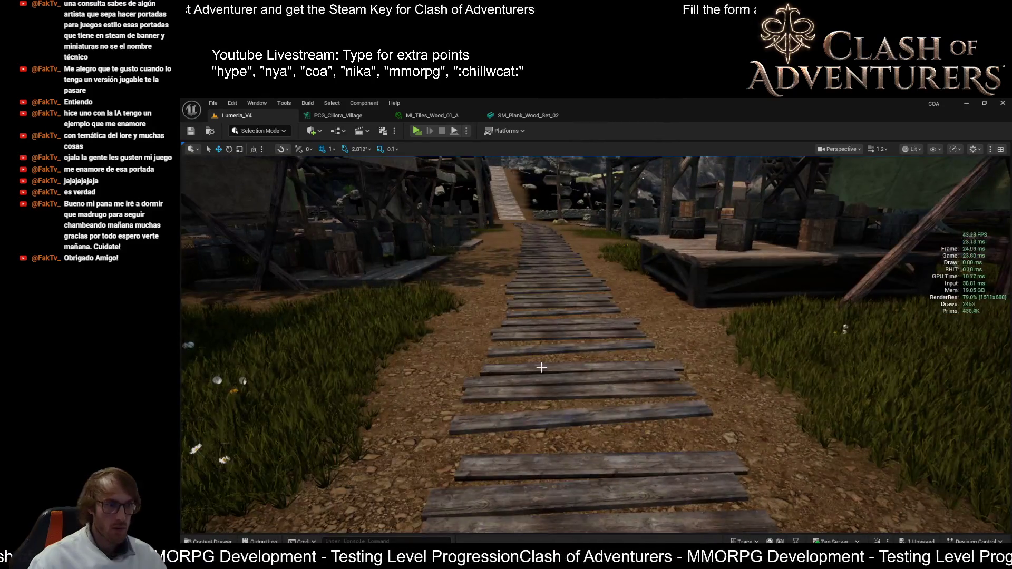
pyautogui.click(542, 367)
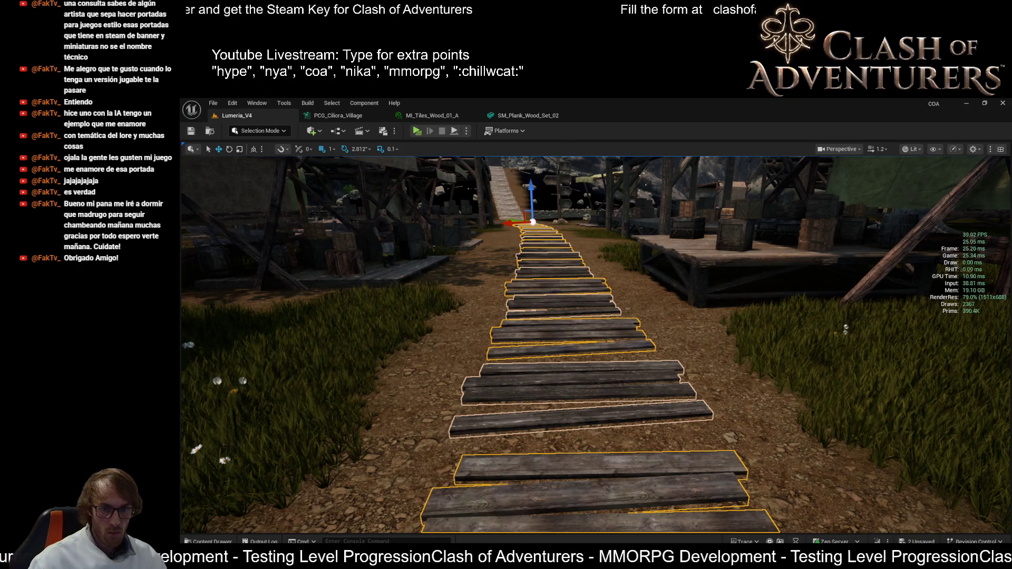
pyautogui.click(869, 189)
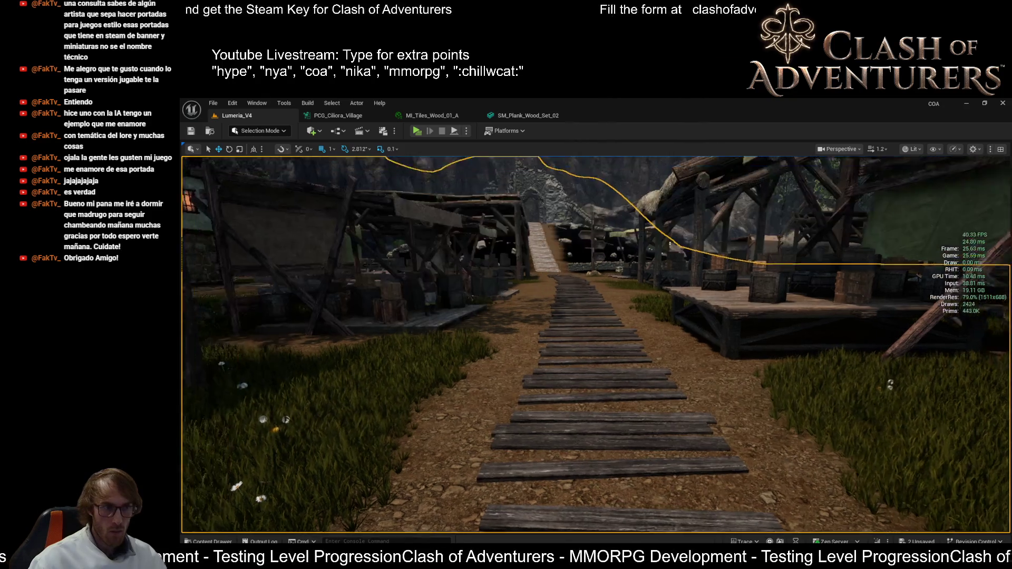
pyautogui.moveTo(735, 382)
pyautogui.mouseDown()
pyautogui.moveTo(738, 406)
pyautogui.moveTo(734, 316)
pyautogui.moveTo(659, 321)
pyautogui.moveTo(648, 368)
pyautogui.moveTo(606, 358)
pyautogui.moveTo(622, 379)
pyautogui.moveTo(442, 353)
pyautogui.moveTo(474, 348)
pyautogui.moveTo(474, 327)
pyautogui.mouseUp()
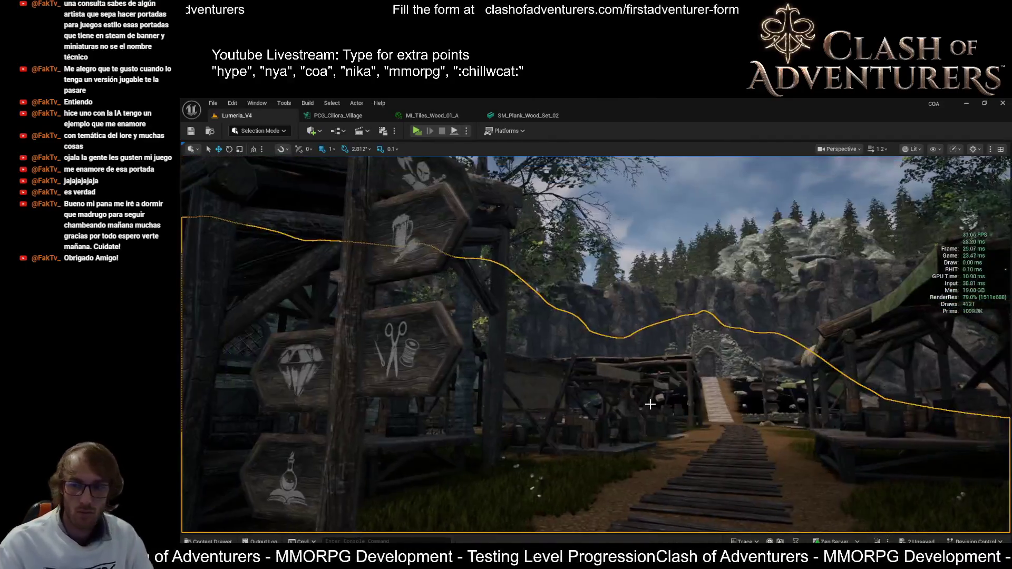
# - Fly along the path at a lower camera speed and frame the weathered boards beside the signposts
pyautogui.press('w')
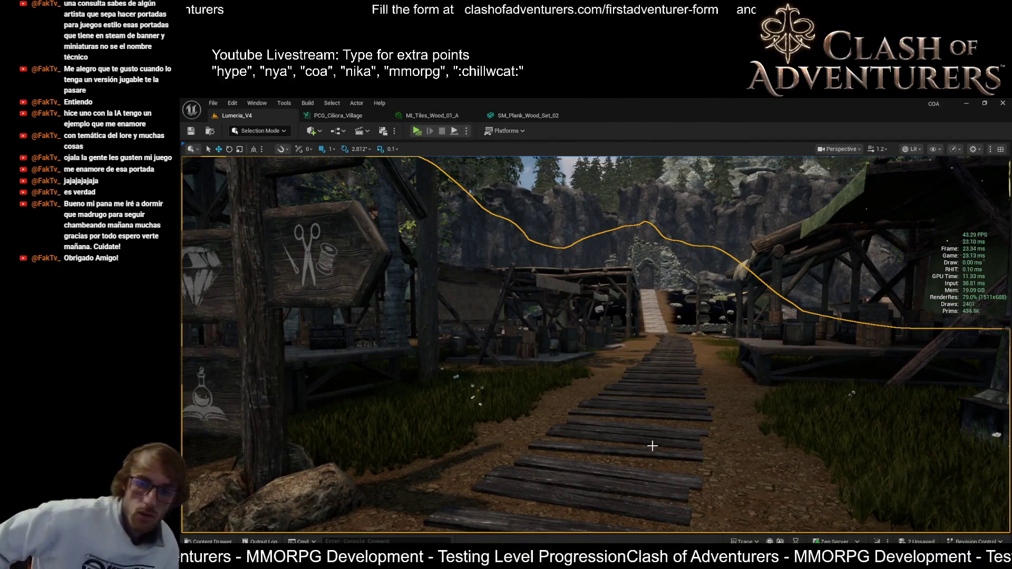
pyautogui.press('s')
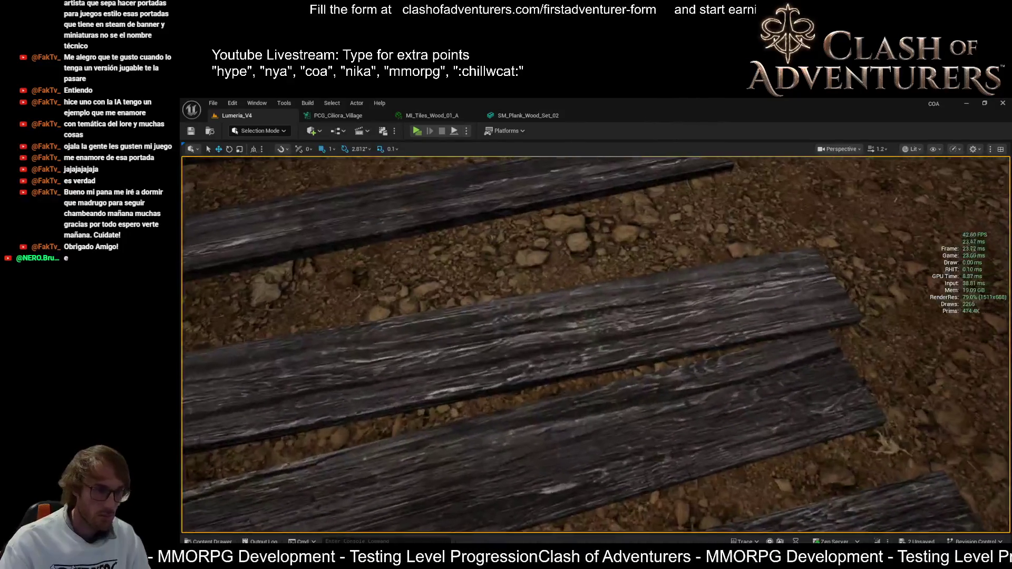
pyautogui.press('s')
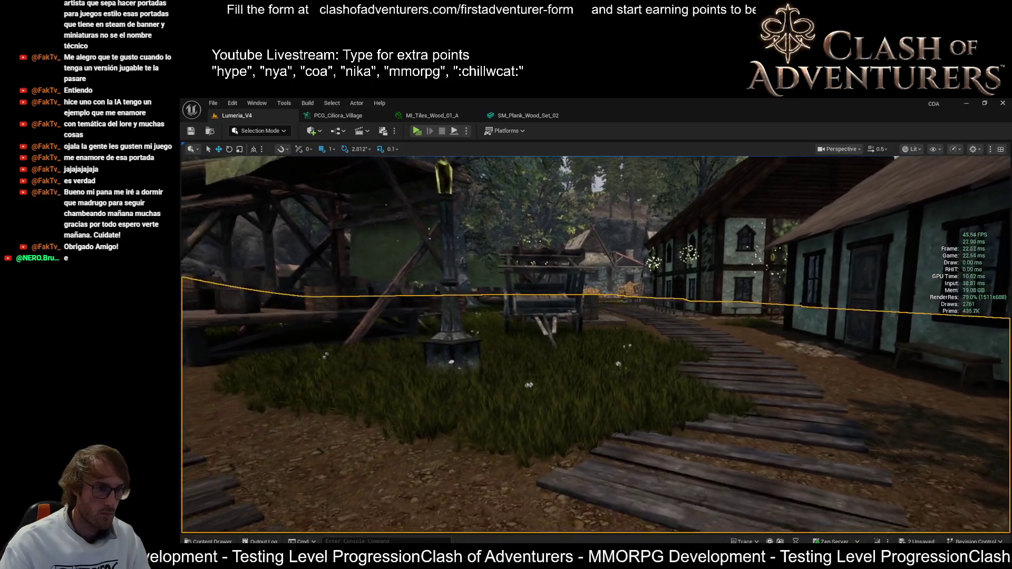
pyautogui.scroll(-2, 595, 342)
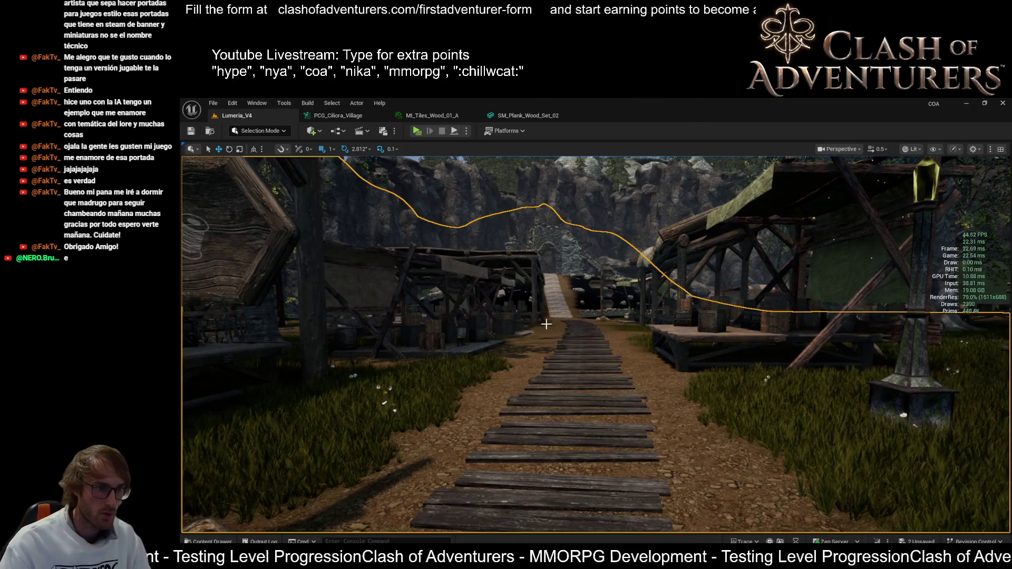
pyautogui.moveTo(546, 324)
pyautogui.mouseDown()
pyautogui.moveTo(432, 306)
pyautogui.moveTo(500, 300)
pyautogui.moveTo(422, 300)
pyautogui.moveTo(421, 327)
pyautogui.moveTo(443, 305)
pyautogui.moveTo(485, 303)
pyautogui.moveTo(453, 300)
pyautogui.moveTo(453, 327)
pyautogui.moveTo(474, 324)
pyautogui.moveTo(476, 353)
pyautogui.moveTo(384, 305)
pyautogui.mouseUp()
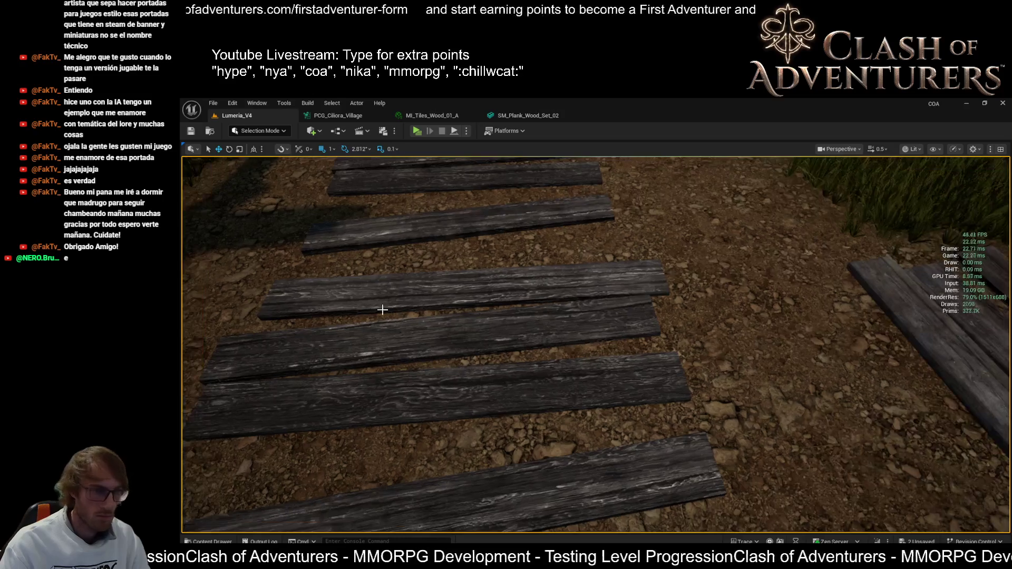
# - Select the plank set's individual boards and frame them close up at an angle
pyautogui.click(436, 389)
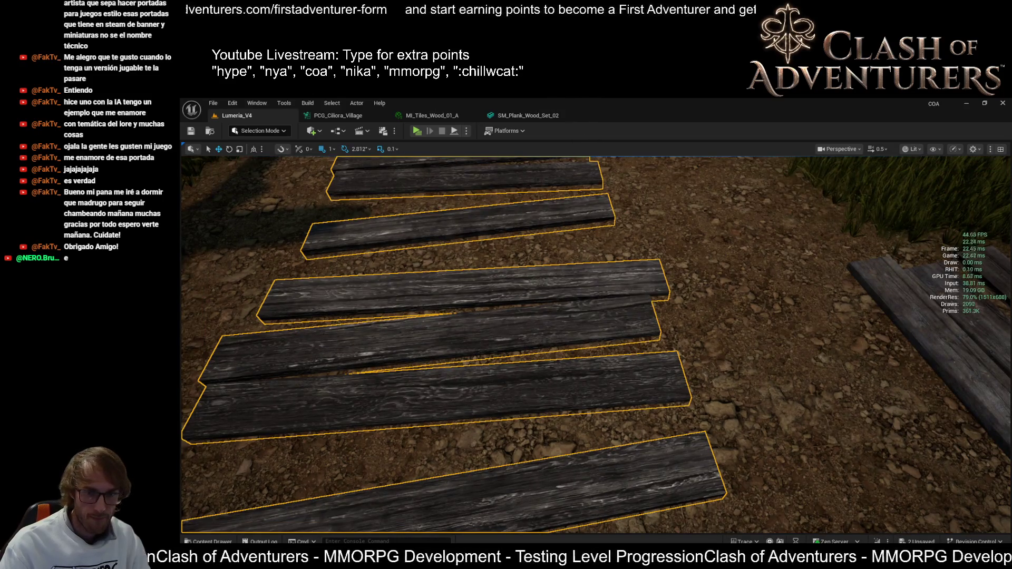
pyautogui.click(435, 388)
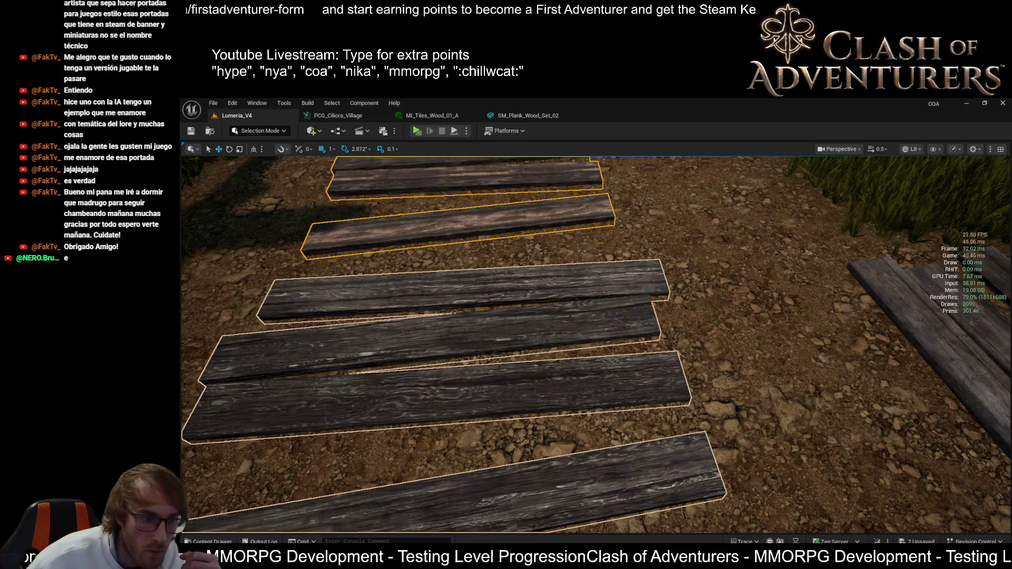
pyautogui.press('f')
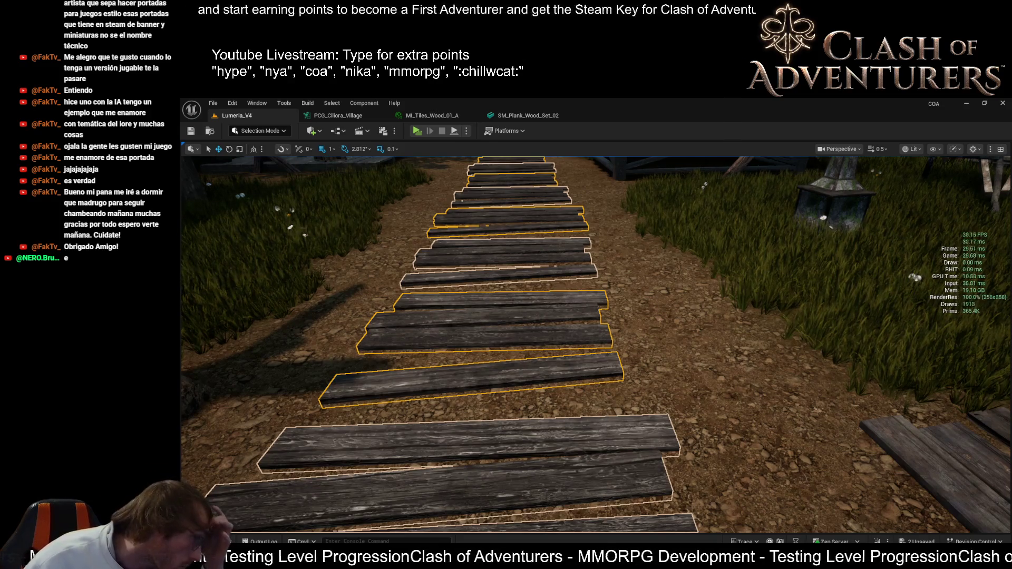
pyautogui.moveTo(609, 369)
pyautogui.mouseDown()
pyautogui.moveTo(580, 395)
pyautogui.moveTo(532, 400)
pyautogui.moveTo(677, 431)
pyautogui.mouseUp()
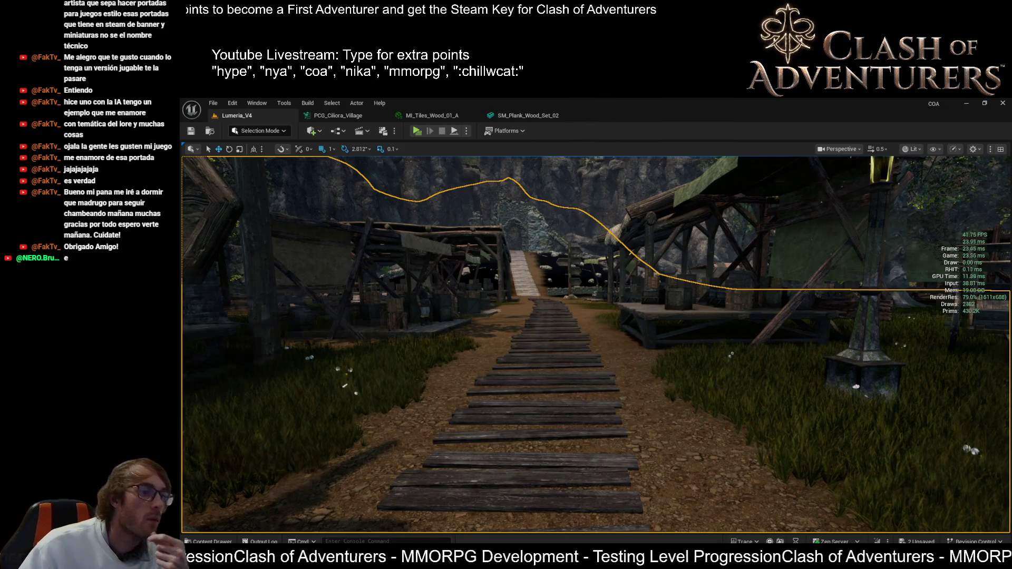
# - Move toward the village houses, select the wooden stairs by the railing, and look back along the path
pyautogui.moveTo(651, 421)
pyautogui.mouseDown()
pyautogui.moveTo(659, 387)
pyautogui.moveTo(690, 359)
pyautogui.moveTo(691, 369)
pyautogui.moveTo(527, 327)
pyautogui.moveTo(749, 332)
pyautogui.moveTo(727, 332)
pyautogui.moveTo(748, 369)
pyautogui.moveTo(685, 363)
pyautogui.moveTo(537, 395)
pyautogui.mouseUp()
pyautogui.scroll(2, 595, 342)
pyautogui.click(538, 396)
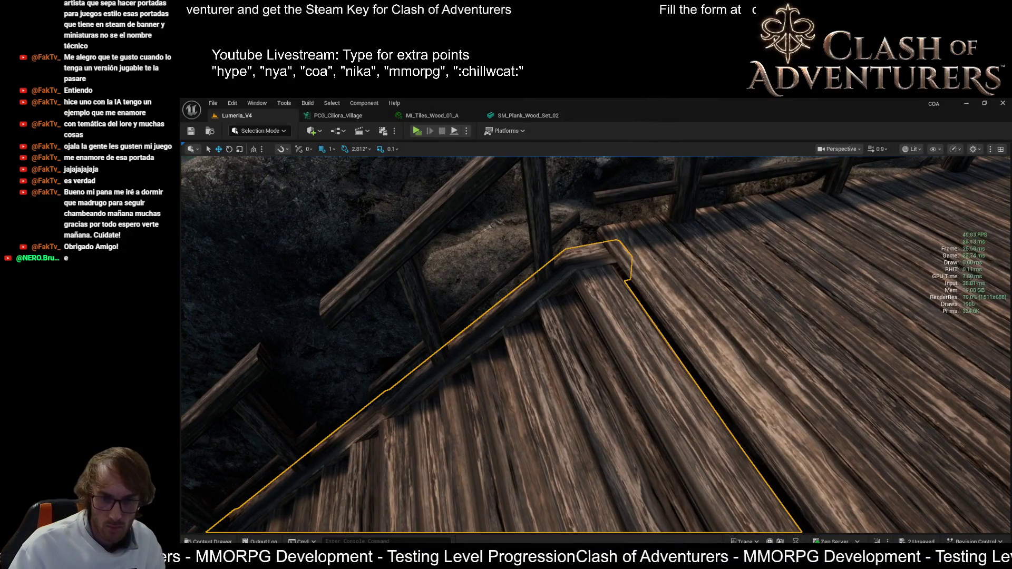
pyautogui.moveTo(569, 359)
pyautogui.mouseDown()
pyautogui.moveTo(564, 303)
pyautogui.moveTo(533, 295)
pyautogui.moveTo(498, 319)
pyautogui.moveTo(495, 280)
pyautogui.moveTo(542, 284)
pyautogui.moveTo(703, 398)
pyautogui.mouseUp()
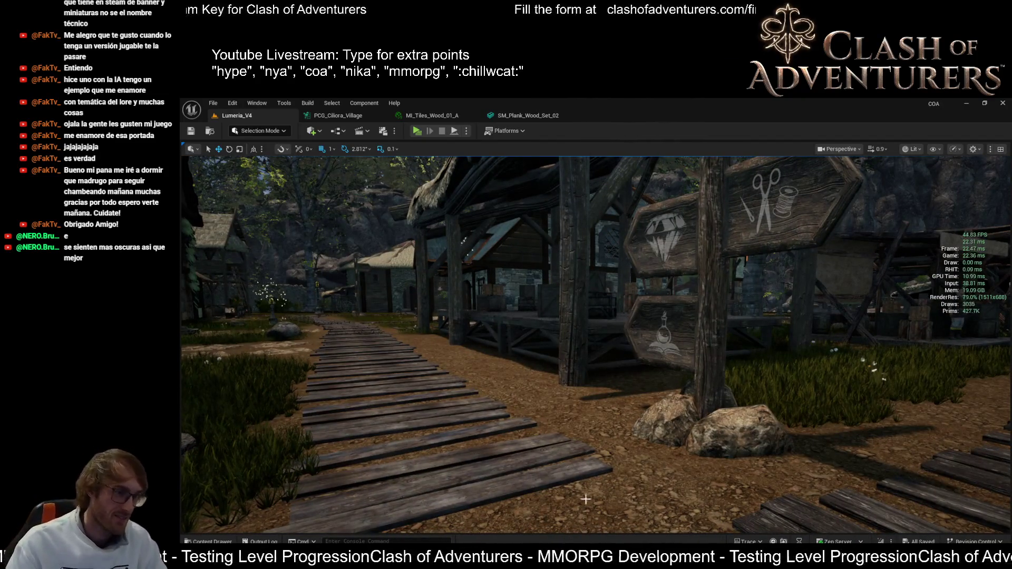
# - Open SM_Plank_Wood_Set_02 from a plank, apply MI_Seamless_Wood_05_A, save, and return to Lumeria_V4
pyautogui.moveTo(703, 399); pyautogui.dragTo(723, 422)
pyautogui.click(723, 423)
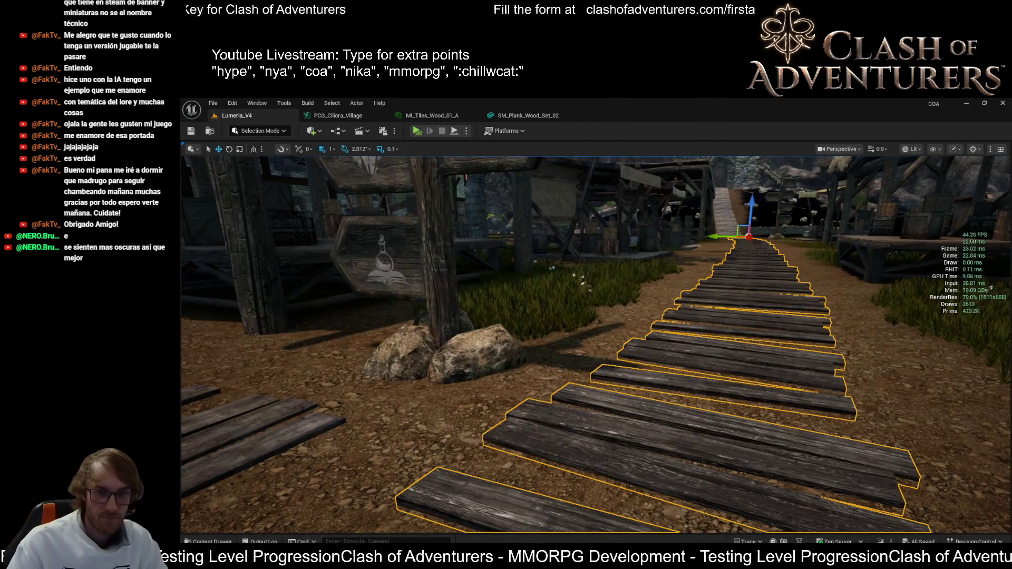
pyautogui.click(818, 392)
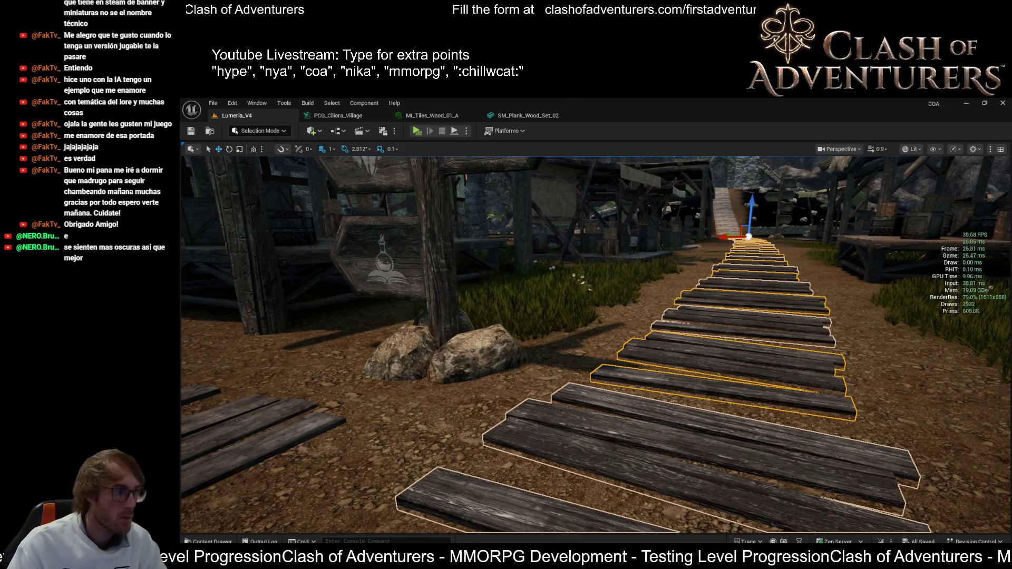
pyautogui.hotkey('ctrl', 'e')
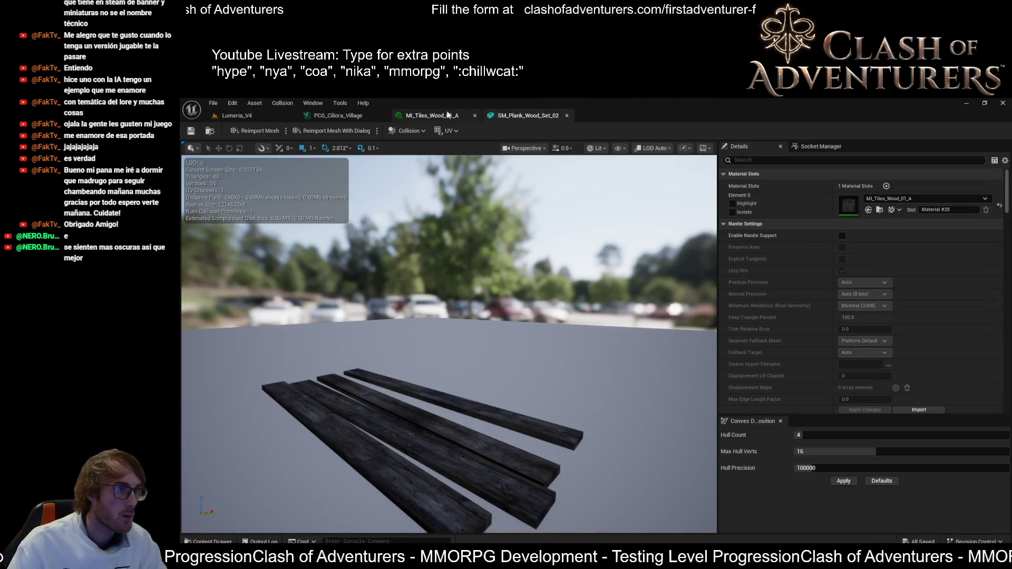
pyautogui.click(280, 113)
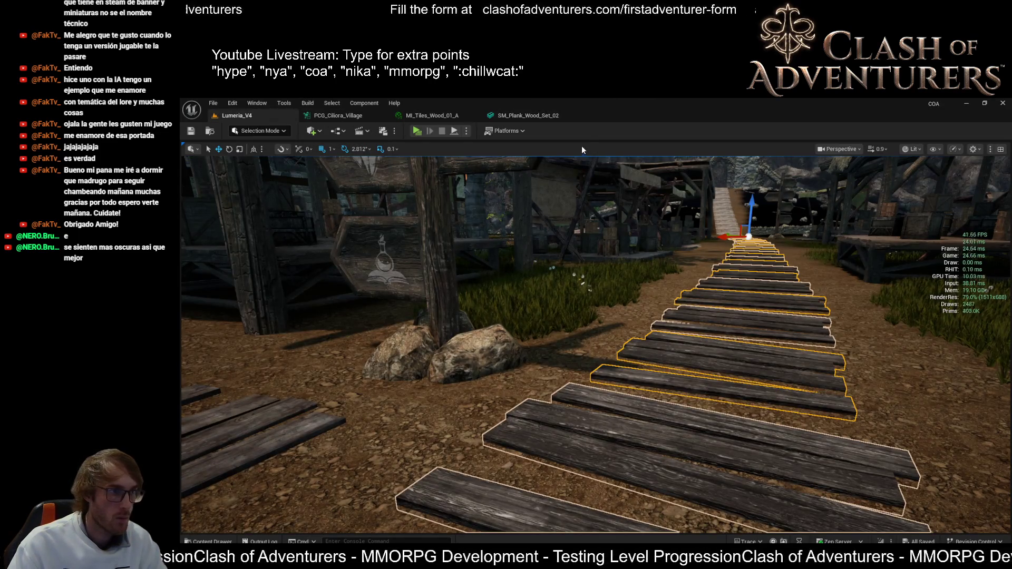
pyautogui.click(521, 115)
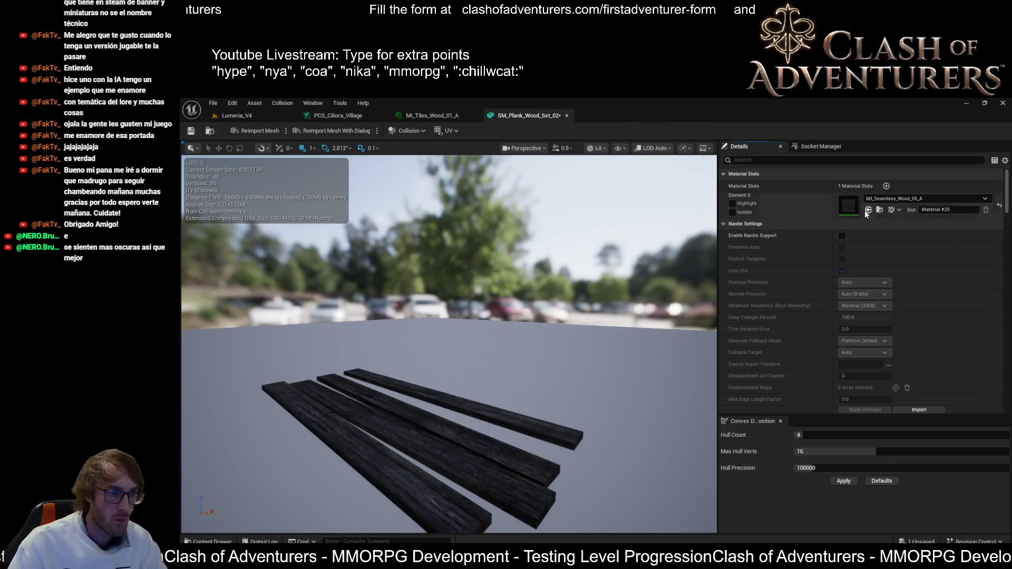
pyautogui.click(191, 131)
pyautogui.click(227, 115)
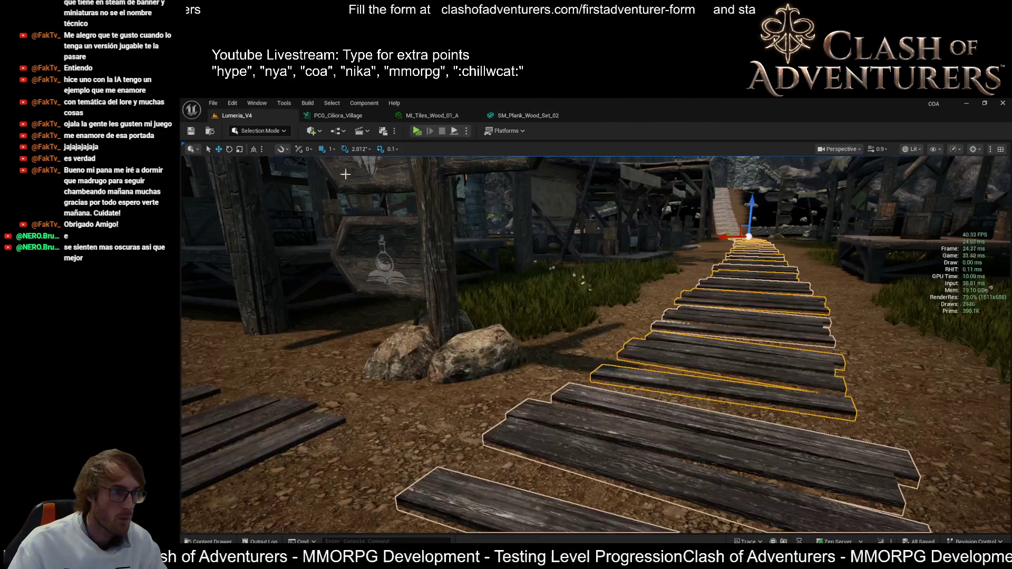
pyautogui.moveTo(346, 174)
pyautogui.mouseDown()
pyautogui.moveTo(345, 190)
pyautogui.moveTo(369, 200)
pyautogui.moveTo(348, 158)
pyautogui.moveTo(317, 158)
pyautogui.moveTo(353, 158)
pyautogui.mouseUp()
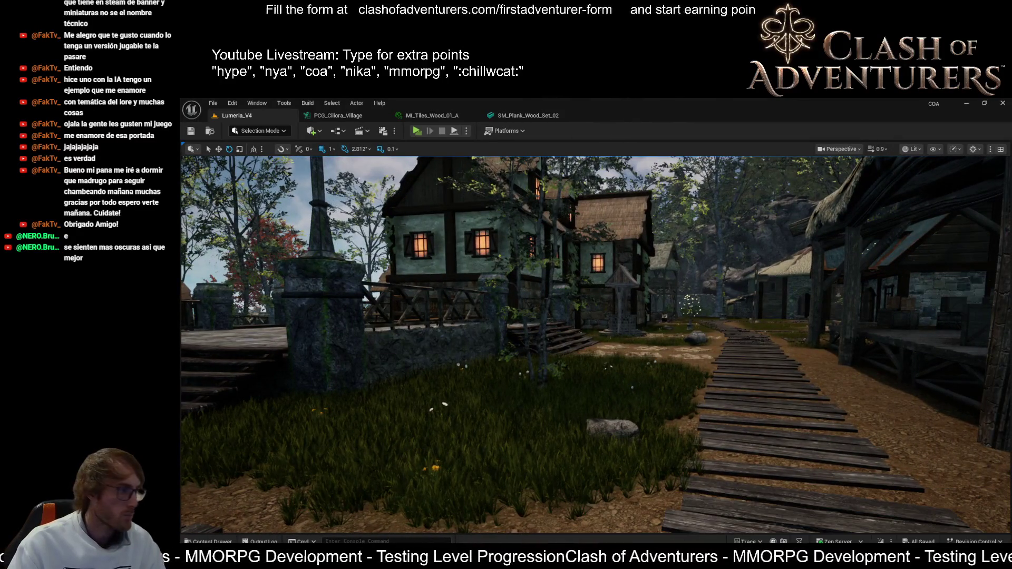
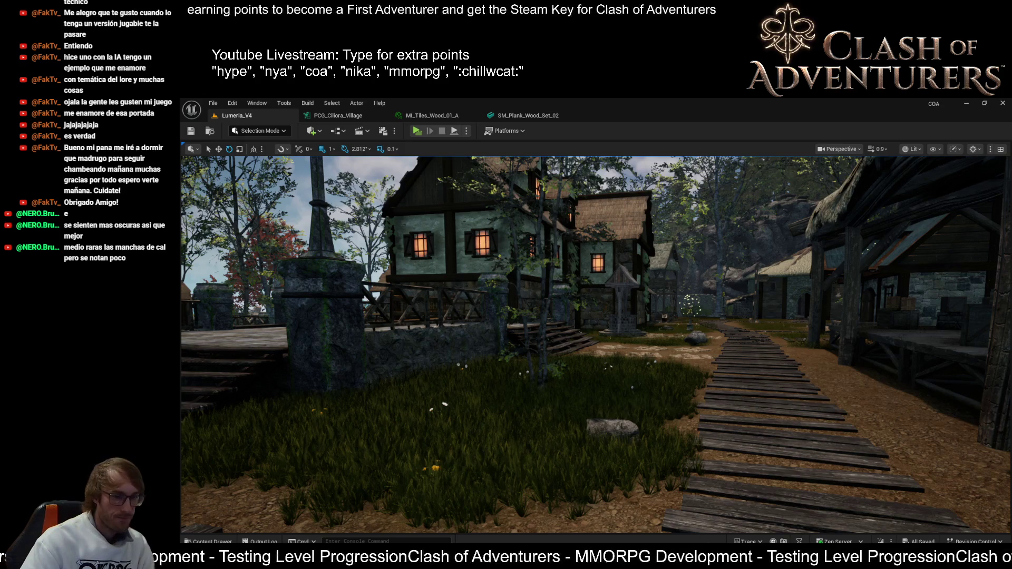
# - Toggle the performance stats overlay off and back on, then switch to the BP_DynamicSky Blueprint
pyautogui.hotkey('ctrl', 'shift', 'h')
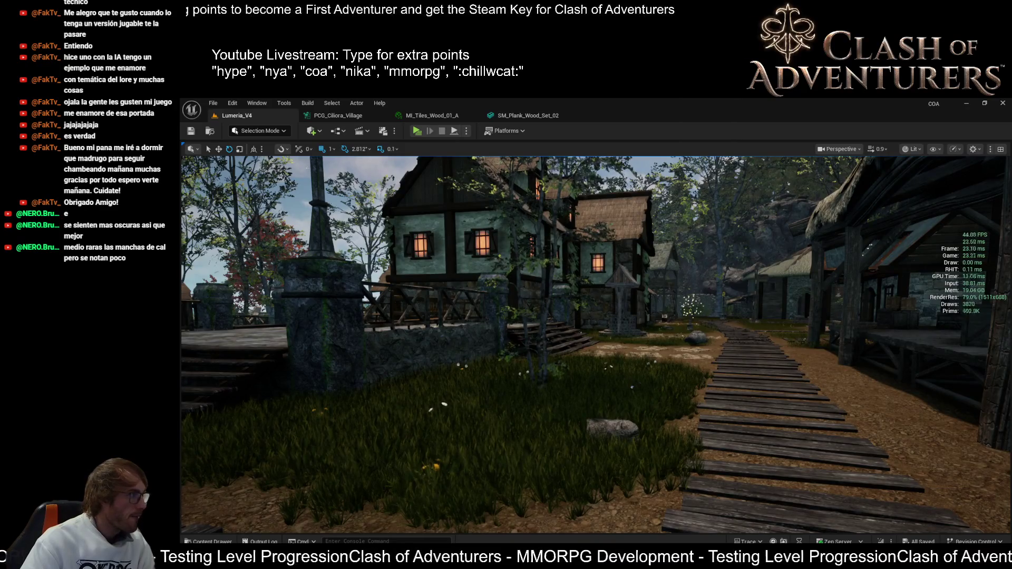
pyautogui.hotkey('ctrl', 'shift', 'h')
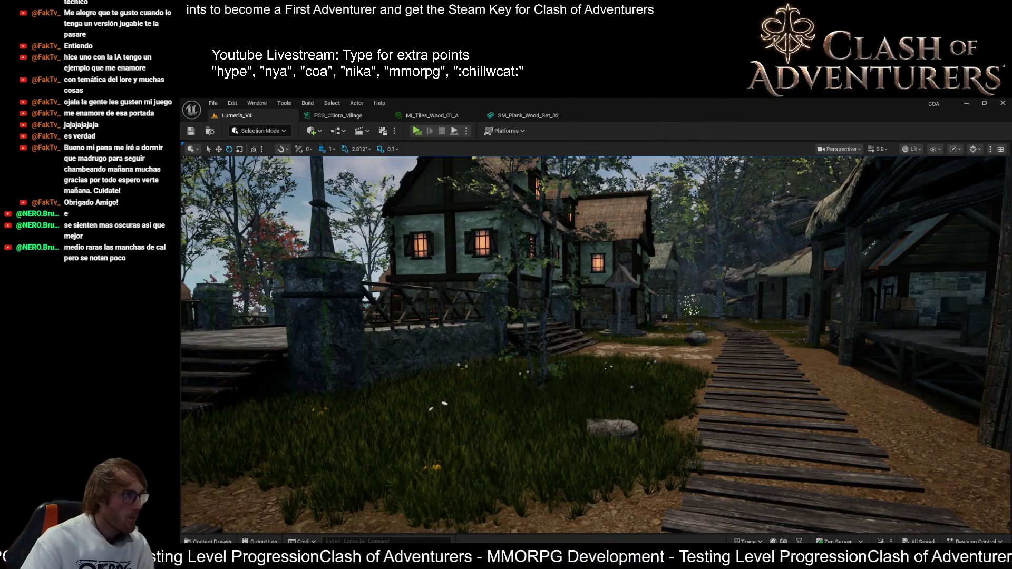
pyautogui.hotkey('ctrl', 'shift', 'h')
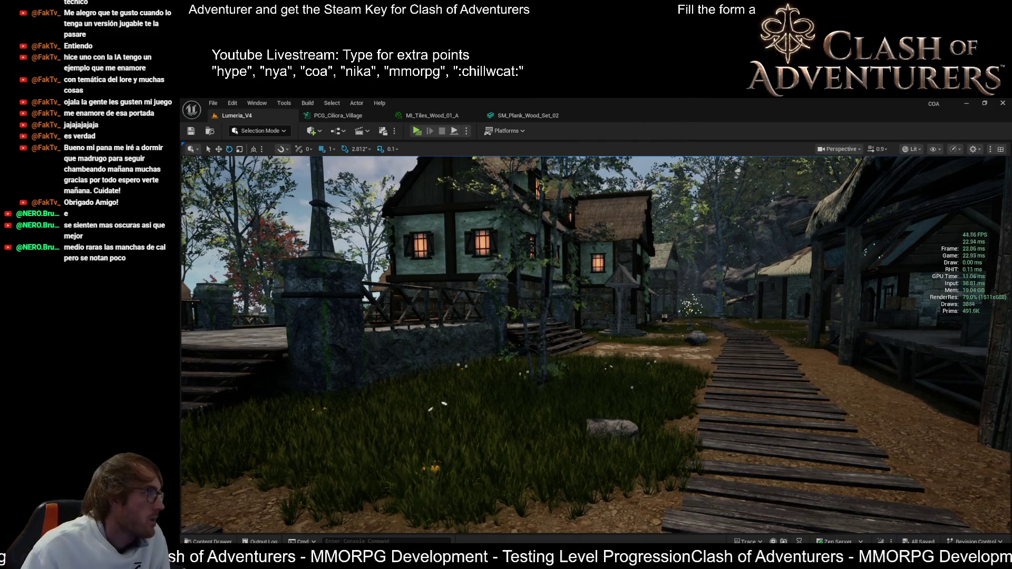
pyautogui.hotkey('alt', 'Tab')
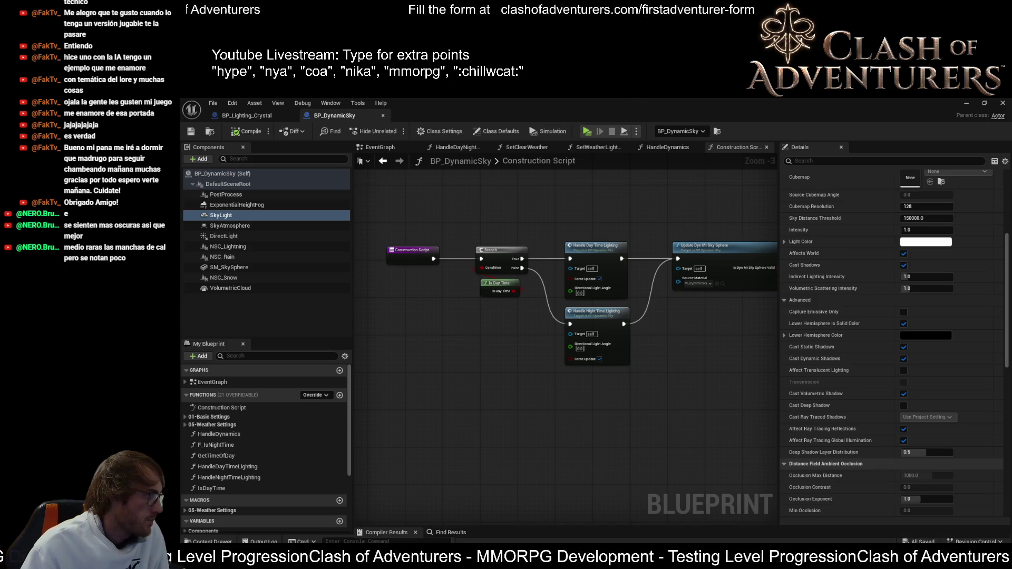
# - Filter the SkyLight Details by 'real' to confirm Real Time Capture, then return to Lumeria_V4
pyautogui.click(821, 161)
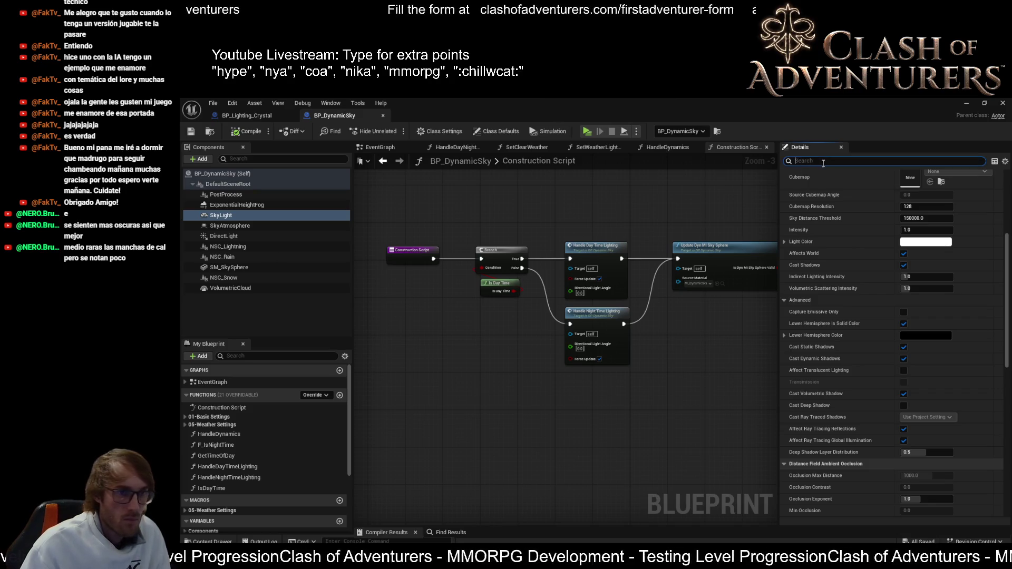
pyautogui.write('real')
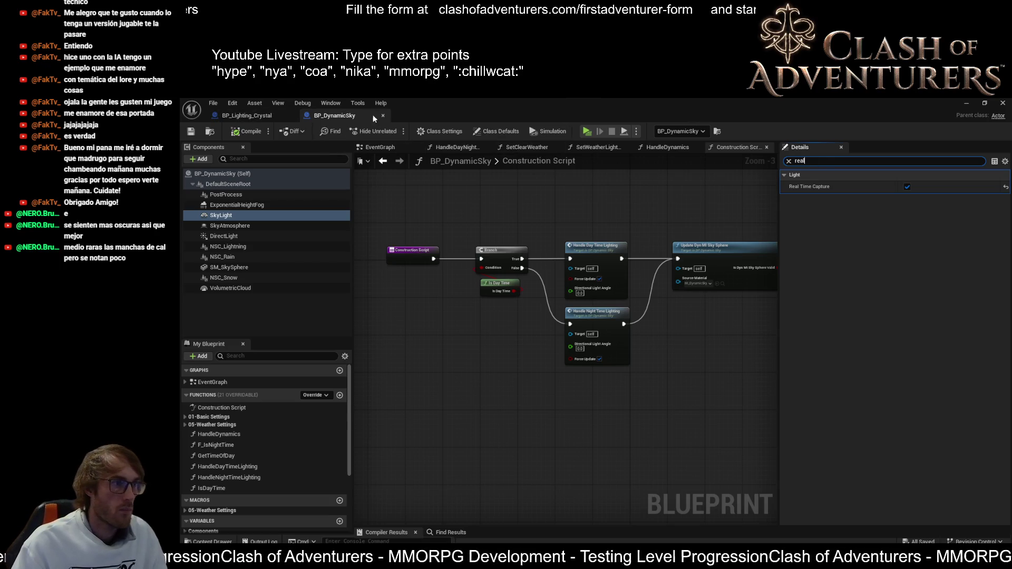
pyautogui.hotkey('alt', 'Tab')
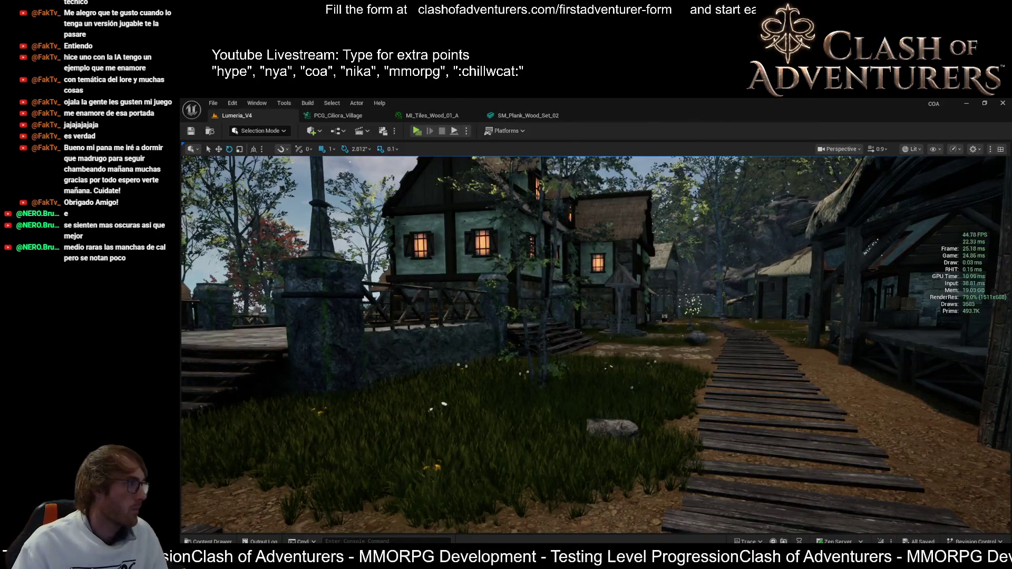
# - Fly the camera down onto the plank path, adjust camera speed, and jump to bookmark 2's street view
pyautogui.moveTo(724, 537)
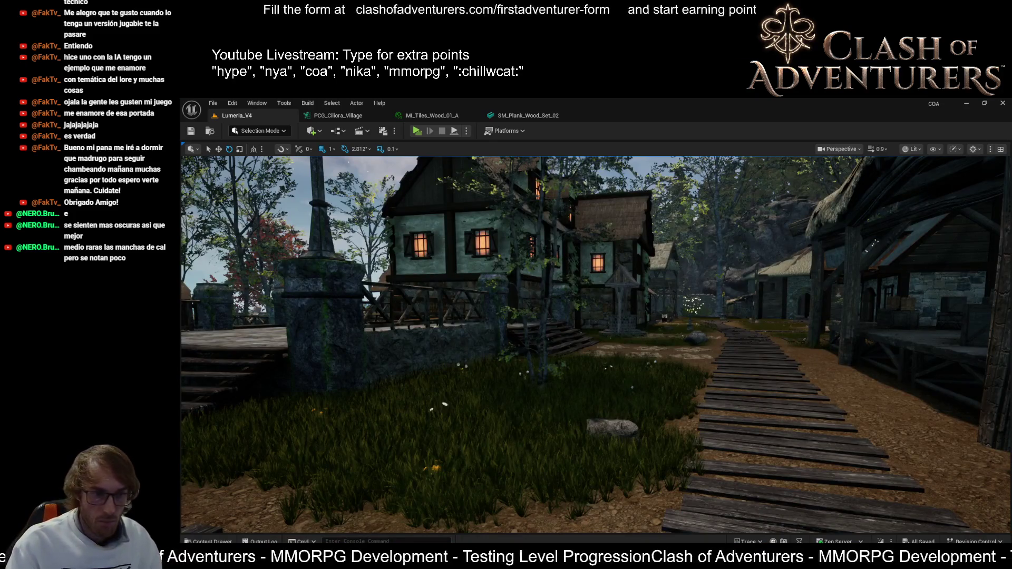
pyautogui.moveTo(888, 199)
pyautogui.mouseDown()
pyautogui.moveTo(888, 232)
pyautogui.moveTo(887, 63)
pyautogui.moveTo(928, 63)
pyautogui.moveTo(854, 66)
pyautogui.mouseUp()
pyautogui.scroll(3, 887, 174)
pyautogui.scroll(-3, 888, 79)
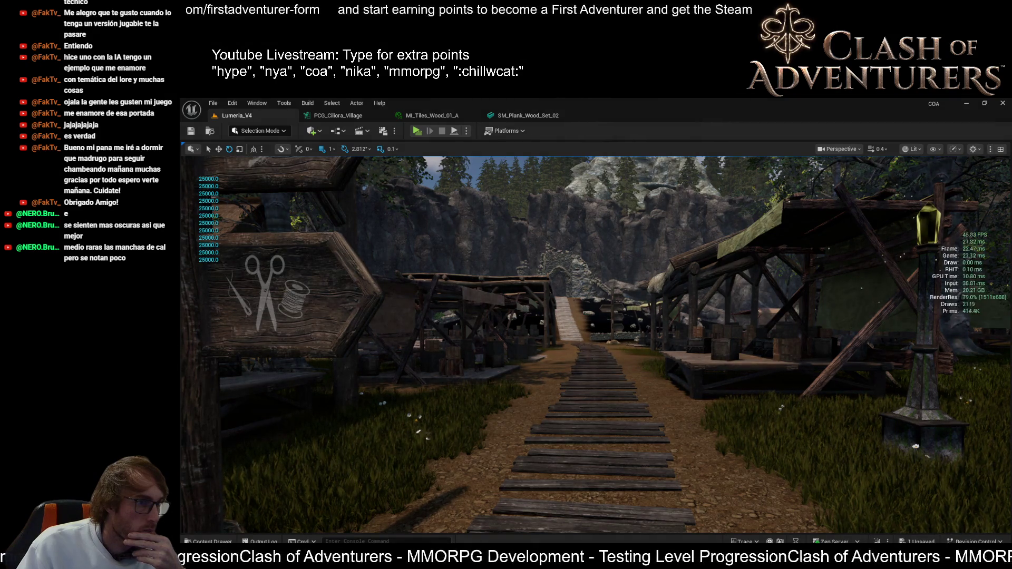
pyautogui.press('2')
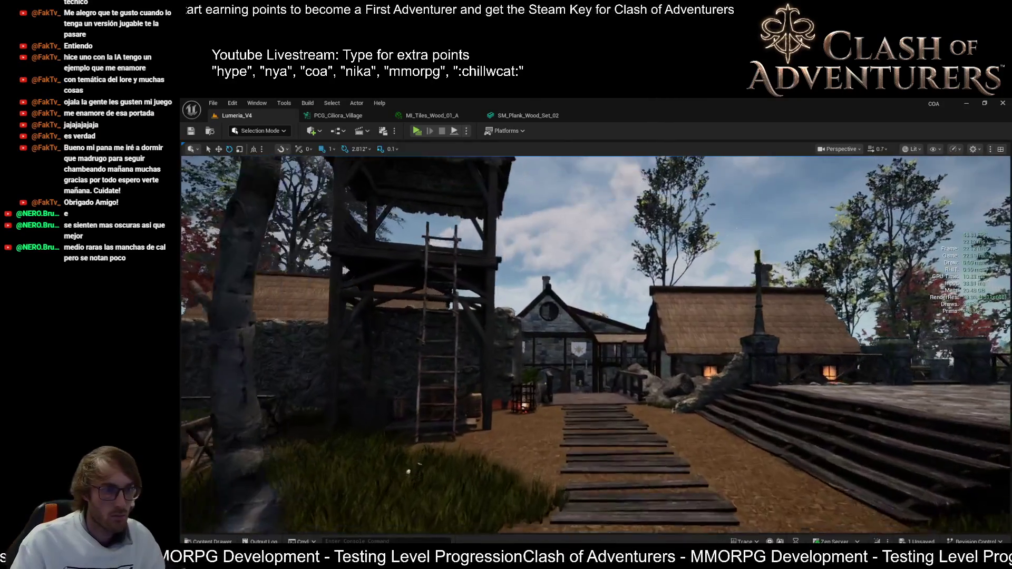
# - Fly across the bridge into the courtyard toward the signpost and watch tower
pyautogui.scroll(2, 595, 343)
pyautogui.press('w')
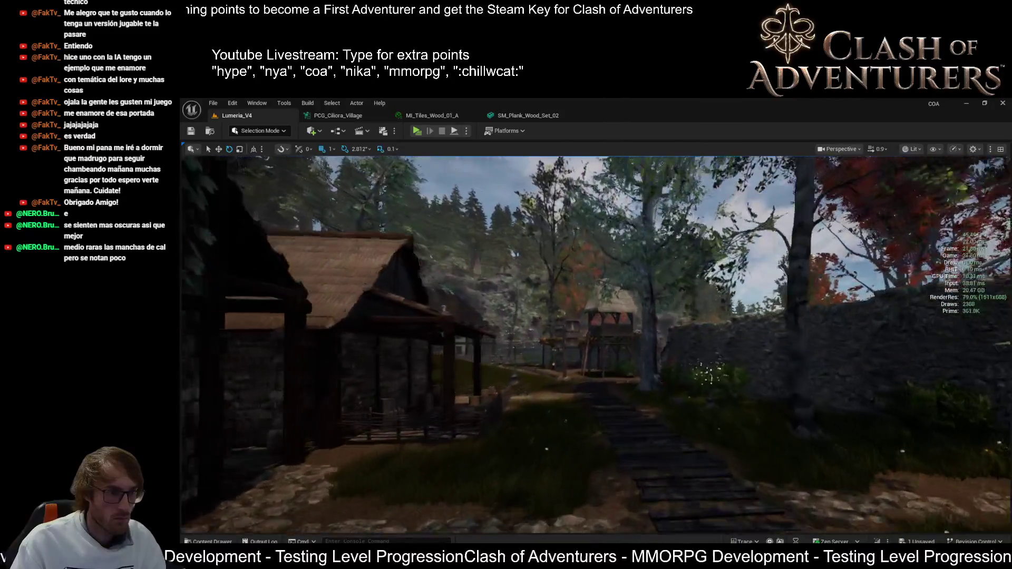
pyautogui.press('w')
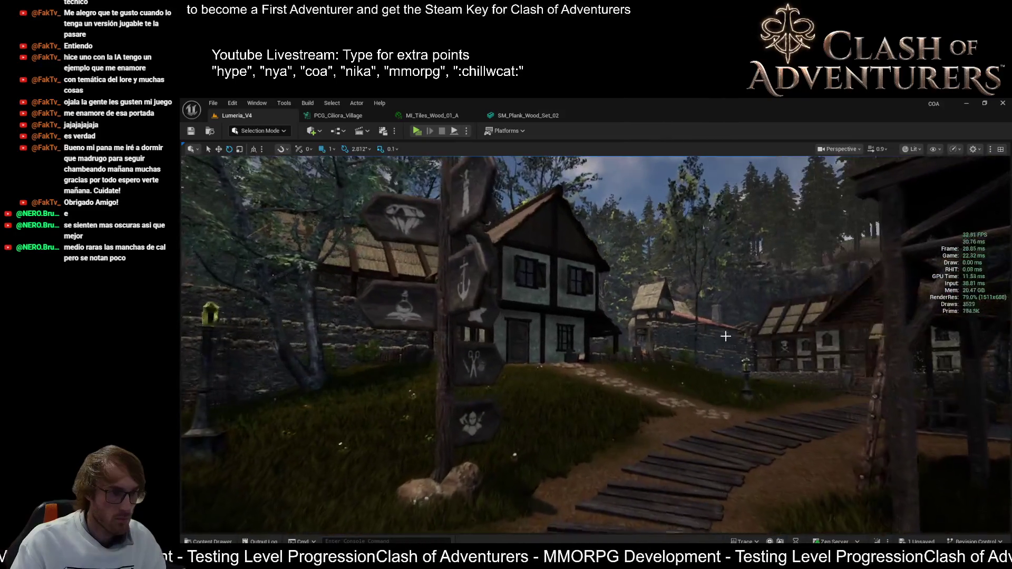
# - Save the modified level packages and keep flying along the wooden path
pyautogui.hotkey('ctrl', 's')
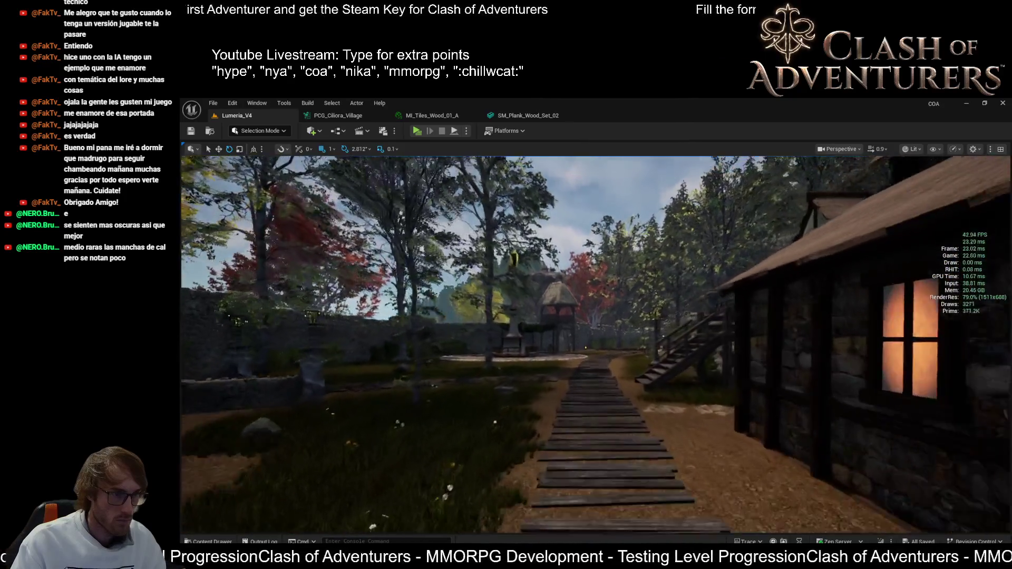
pyautogui.press('w')
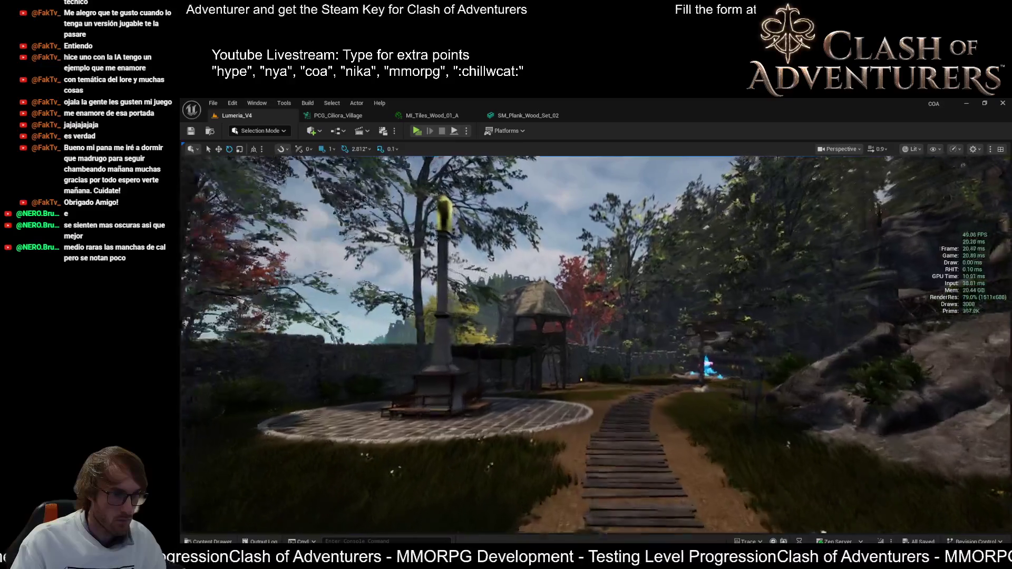
pyautogui.press('d')
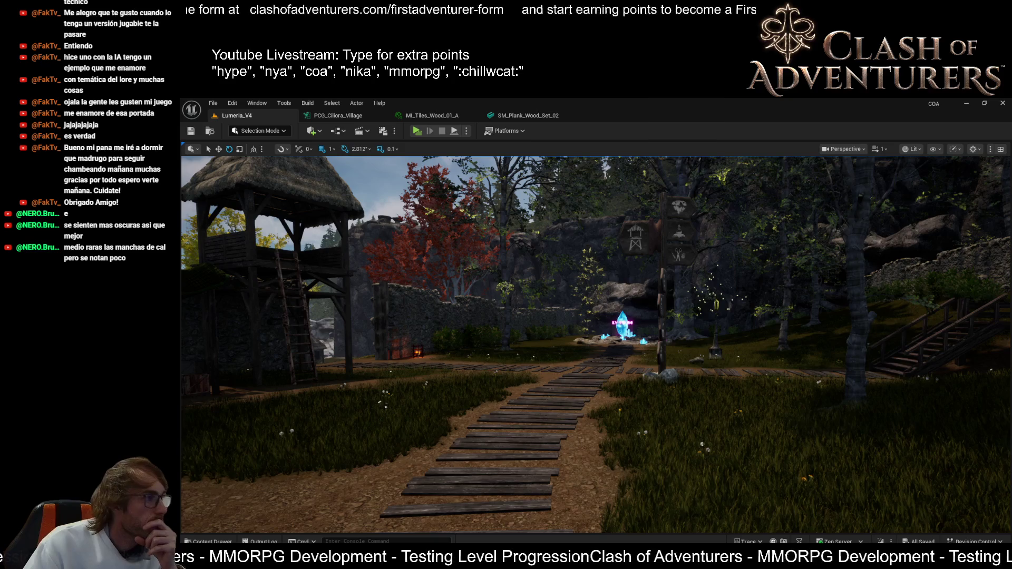
# - Show the stats overlay, jump to bookmark 1 at the stone plaza, and fly past the timber house
pyautogui.hotkey('ctrl', 'shift', 'h')
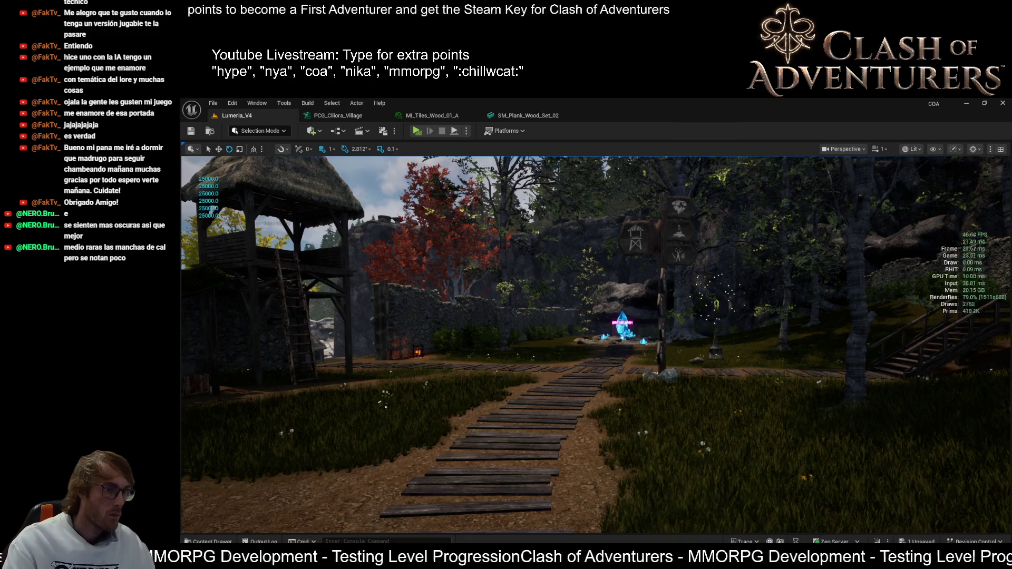
pyautogui.press('1')
pyautogui.moveTo(596, 343)
pyautogui.mouseDown()
pyautogui.moveTo(580, 338)
pyautogui.moveTo(606, 342)
pyautogui.moveTo(590, 332)
pyautogui.moveTo(580, 342)
pyautogui.moveTo(548, 340)
pyautogui.moveTo(596, 342)
pyautogui.moveTo(575, 343)
pyautogui.mouseUp()
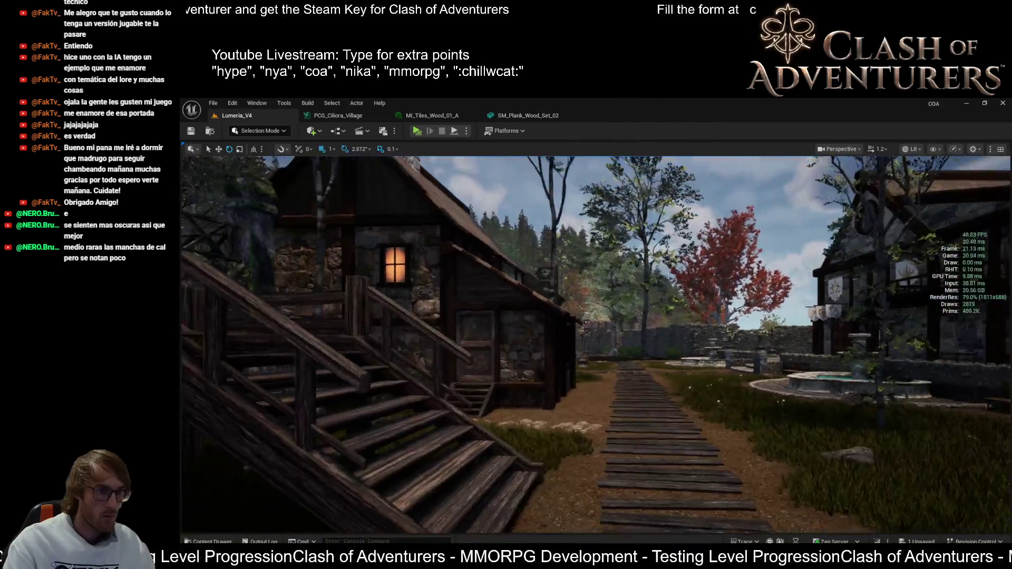
pyautogui.moveTo(596, 343); pyautogui.dragTo(616, 343)
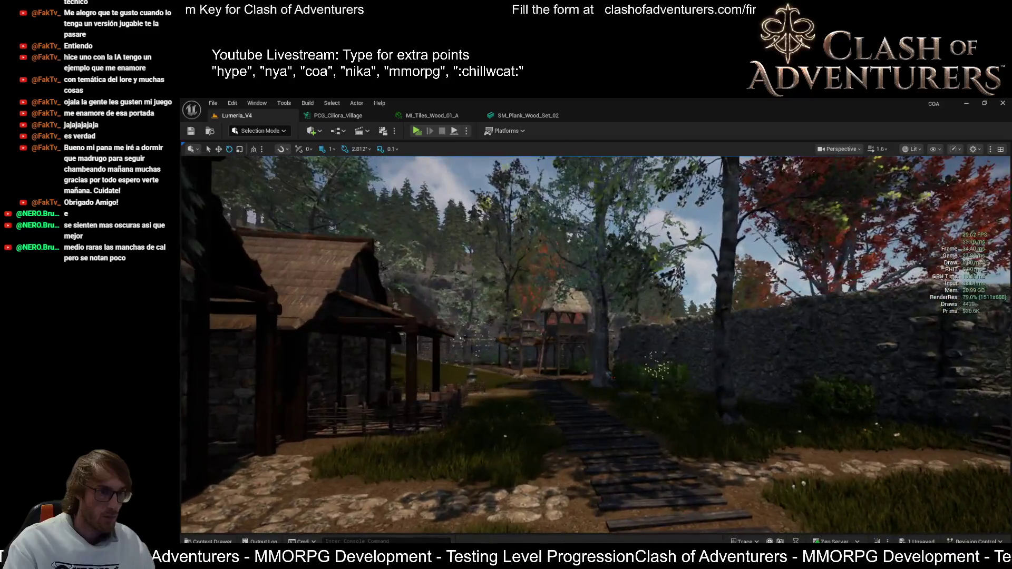
# - Select the foliage by the path, narrow it to one yellow tree, and save the tree assets
pyautogui.click(595, 316)
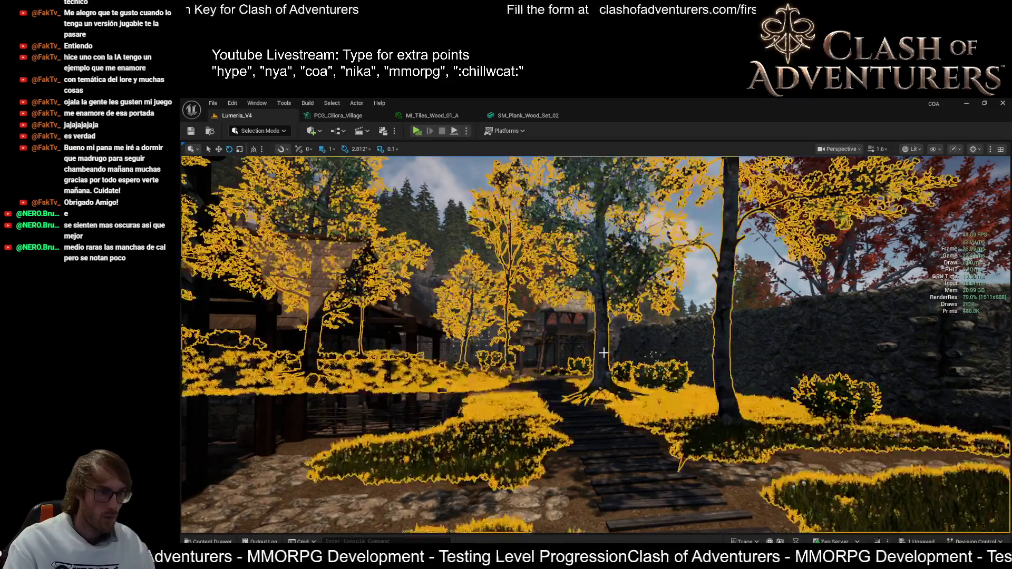
pyautogui.click(466, 306)
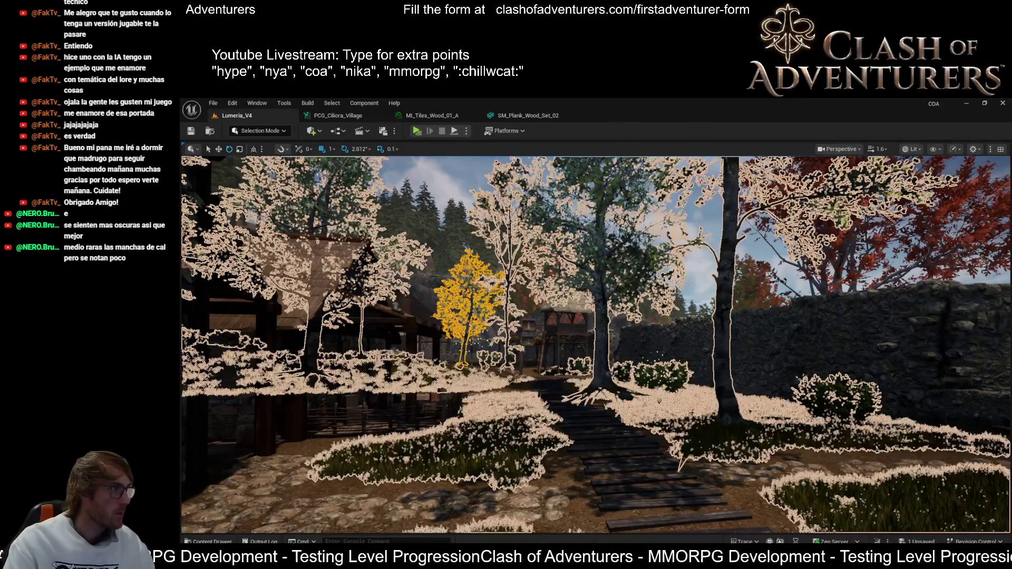
pyautogui.hotkey('ctrl', 'shift', 's')
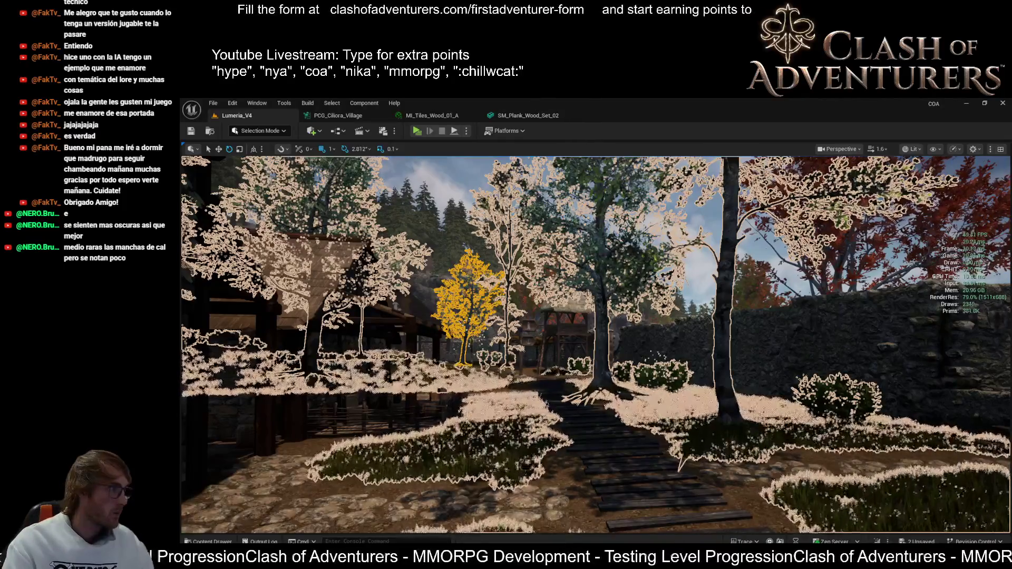
# - Hide the stats overlay, save the village level, move toward the yellow tree, and open the landscape's context menu
pyautogui.hotkey('ctrl', 'shift', 'h')
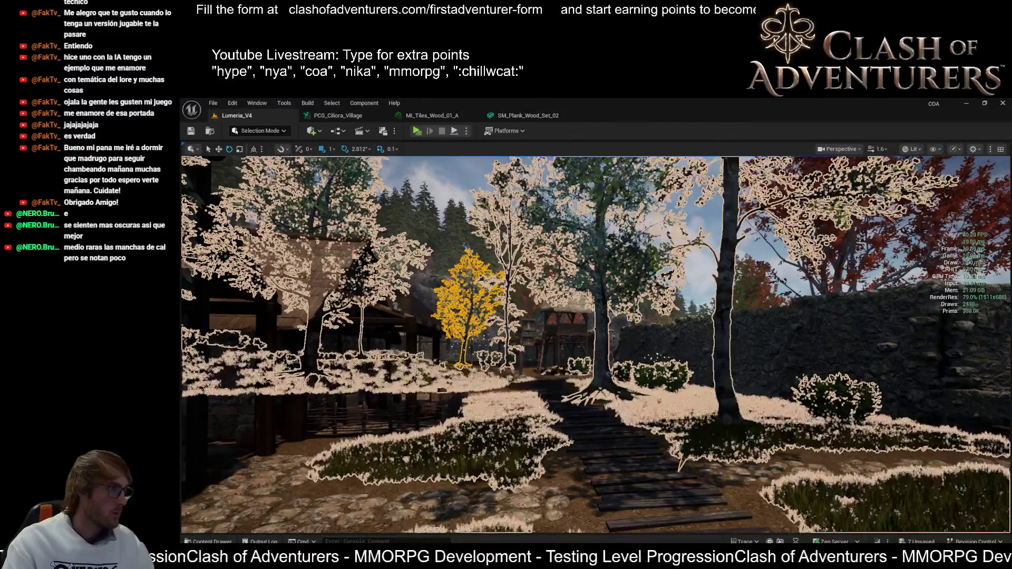
pyautogui.scroll(3, 595, 343)
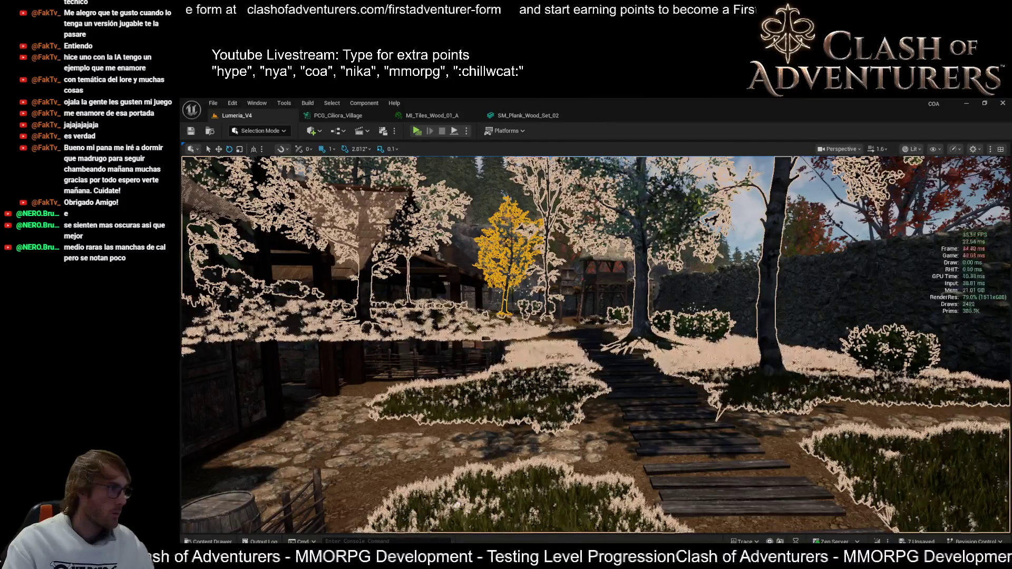
pyautogui.hotkey('ctrl', 'shift', 'h')
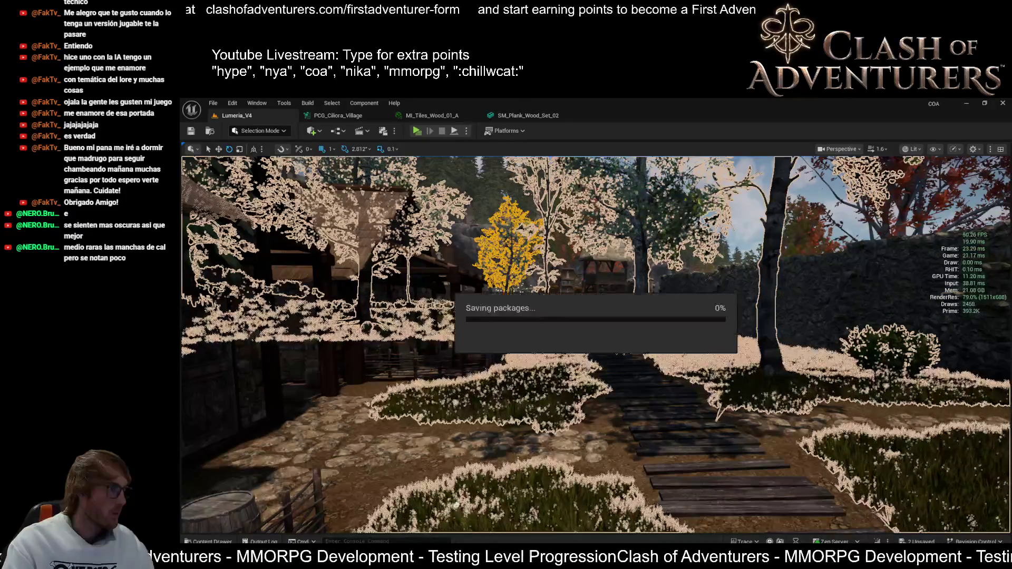
pyautogui.moveTo(595, 369); pyautogui.dragTo(592, 342)
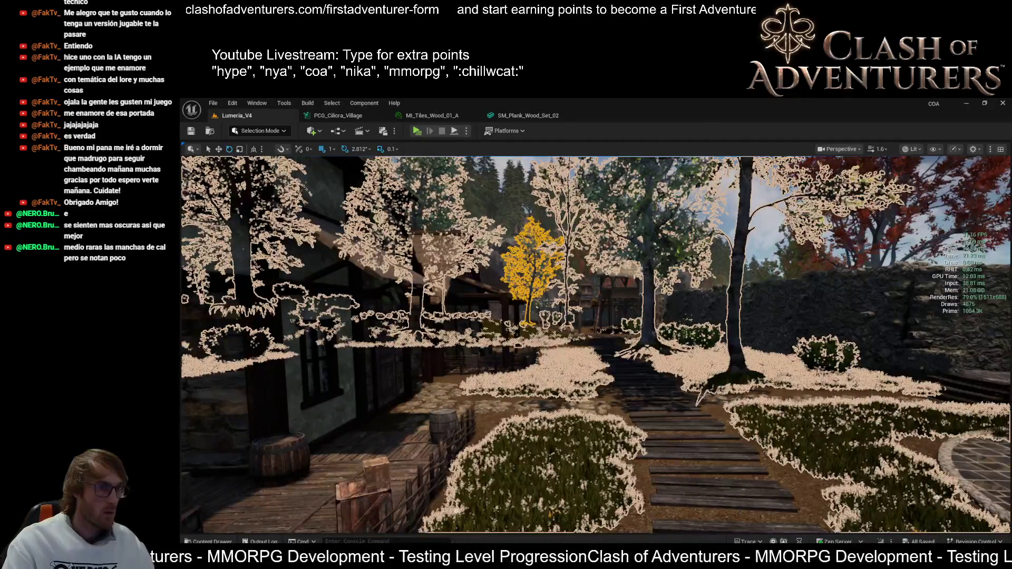
pyautogui.rightClick(668, 367)
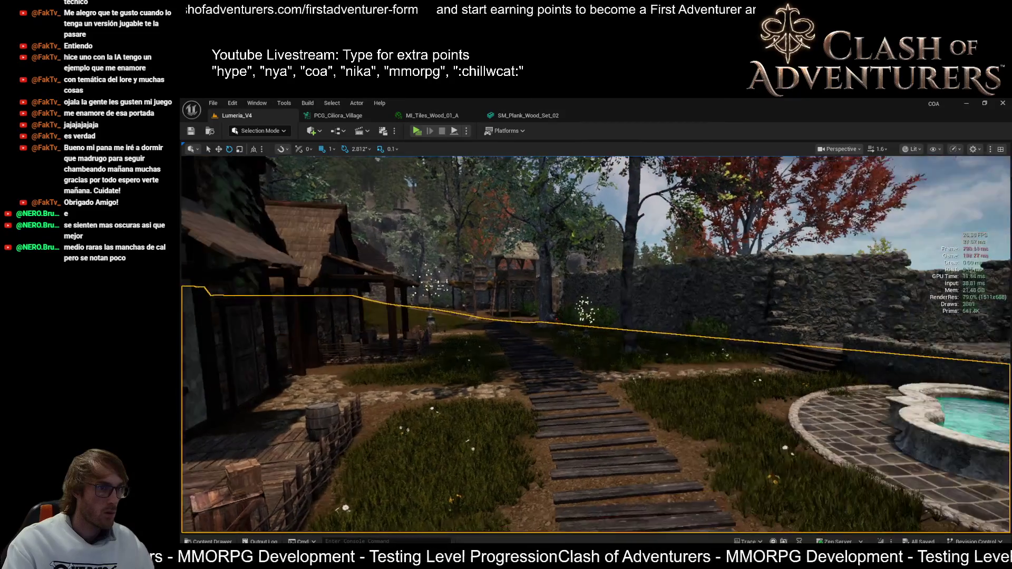
# - Pull back along the wooden path, turn toward the log house and fountain, and fly toward the houses
pyautogui.moveTo(595, 343)
pyautogui.mouseDown()
pyautogui.moveTo(595, 385)
pyautogui.moveTo(640, 368)
pyautogui.mouseUp()
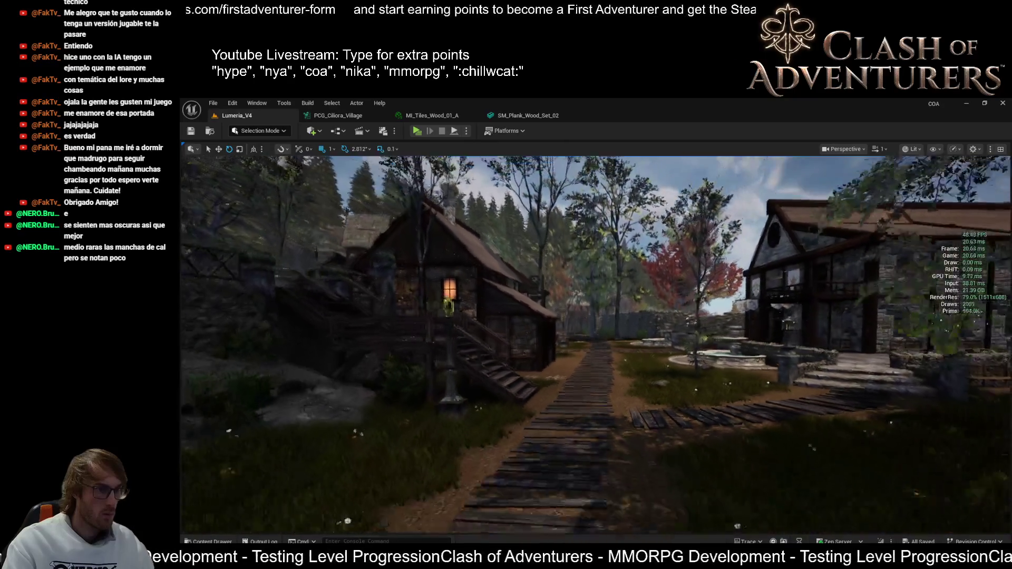
pyautogui.moveTo(596, 343); pyautogui.dragTo(595, 364)
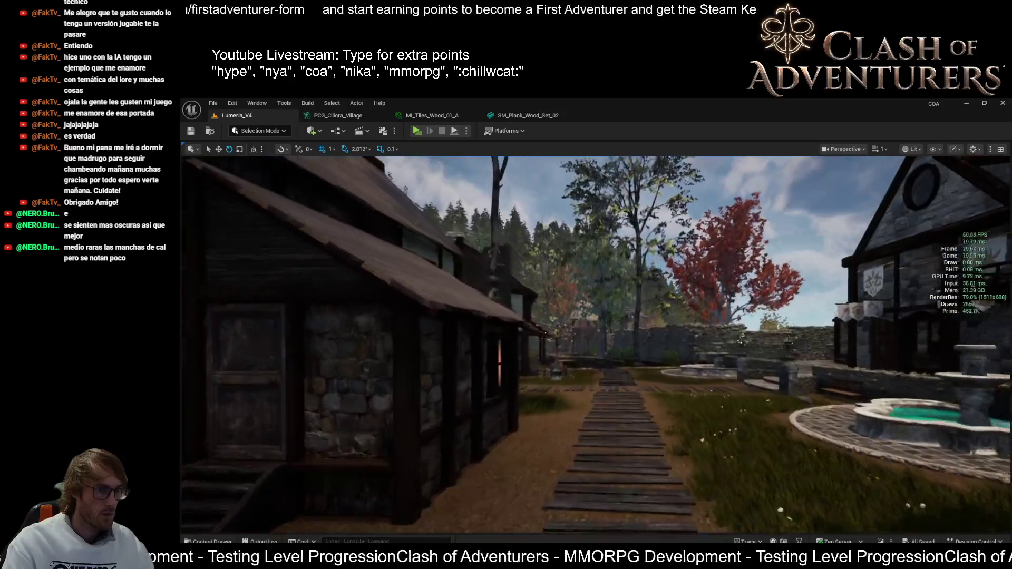
pyautogui.moveTo(595, 342)
pyautogui.mouseDown()
pyautogui.moveTo(574, 364)
pyautogui.moveTo(611, 361)
pyautogui.moveTo(582, 366)
pyautogui.moveTo(582, 353)
pyautogui.mouseUp()
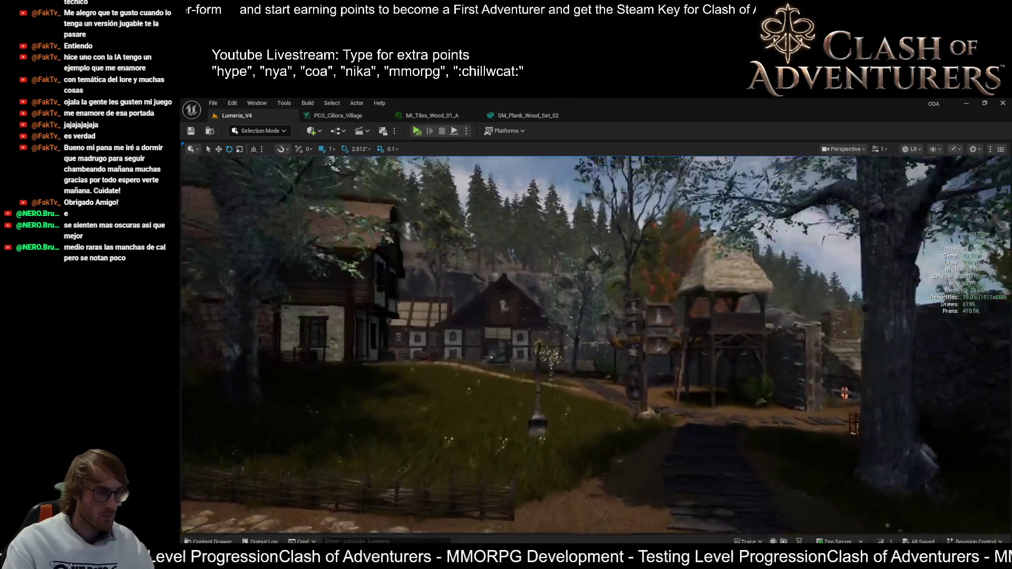
pyautogui.moveTo(582, 353); pyautogui.dragTo(582, 261)
# - Look across the tavern's windows, tables and fireplace, then fly out to the courtyard
pyautogui.moveTo(555, 383); pyautogui.dragTo(451, 383)
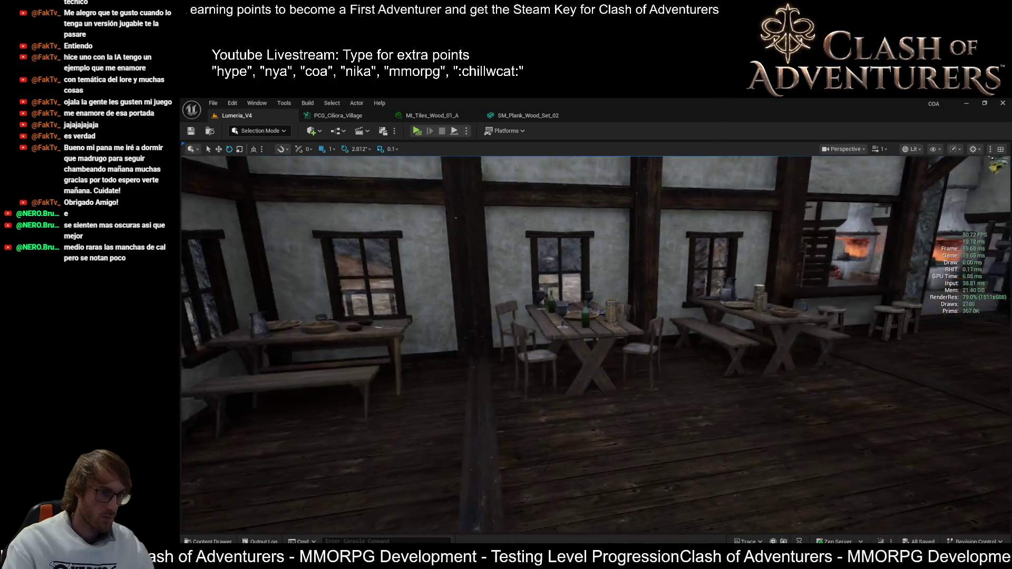
pyautogui.moveTo(450, 383); pyautogui.dragTo(661, 383)
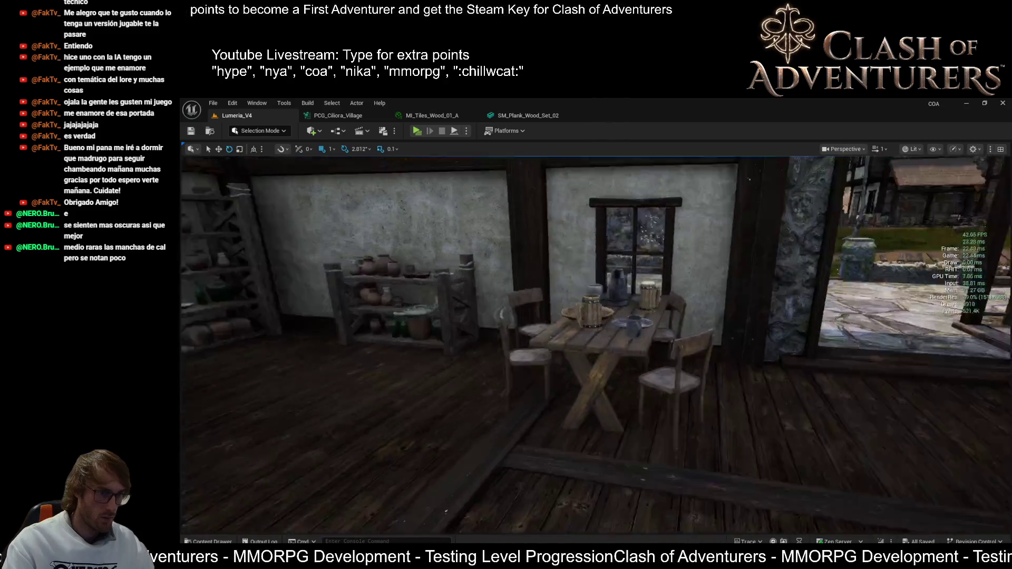
pyautogui.moveTo(553, 381); pyautogui.dragTo(853, 381)
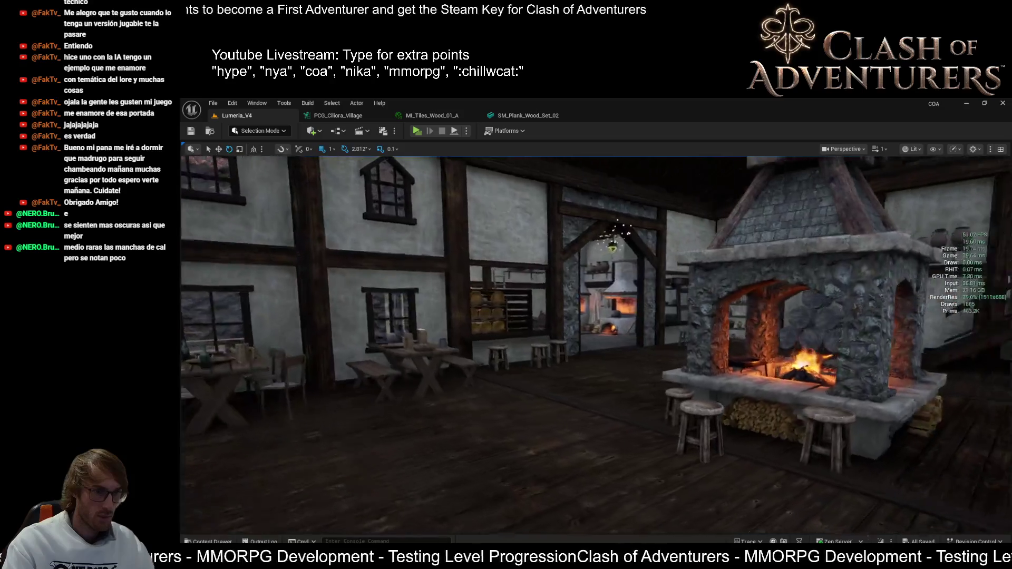
pyautogui.moveTo(506, 379); pyautogui.dragTo(474, 411)
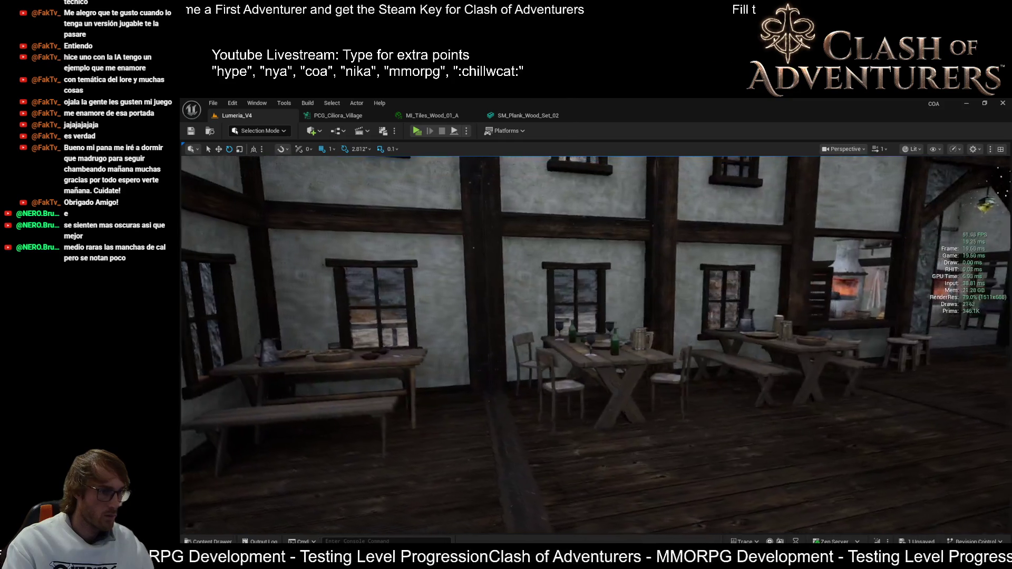
pyautogui.moveTo(460, 325)
pyautogui.mouseDown()
pyautogui.moveTo(599, 373)
pyautogui.moveTo(591, 319)
pyautogui.moveTo(464, 316)
pyautogui.mouseUp()
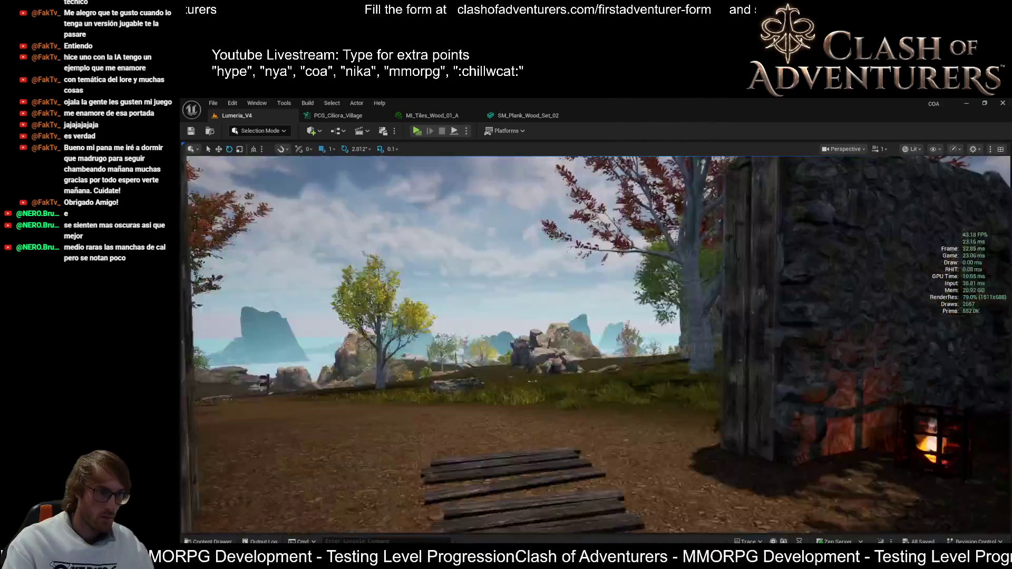
# - Fly past the wall and fountain to the forest signpost, then through the stone gate into the village
pyautogui.moveTo(464, 316); pyautogui.dragTo(411, 316)
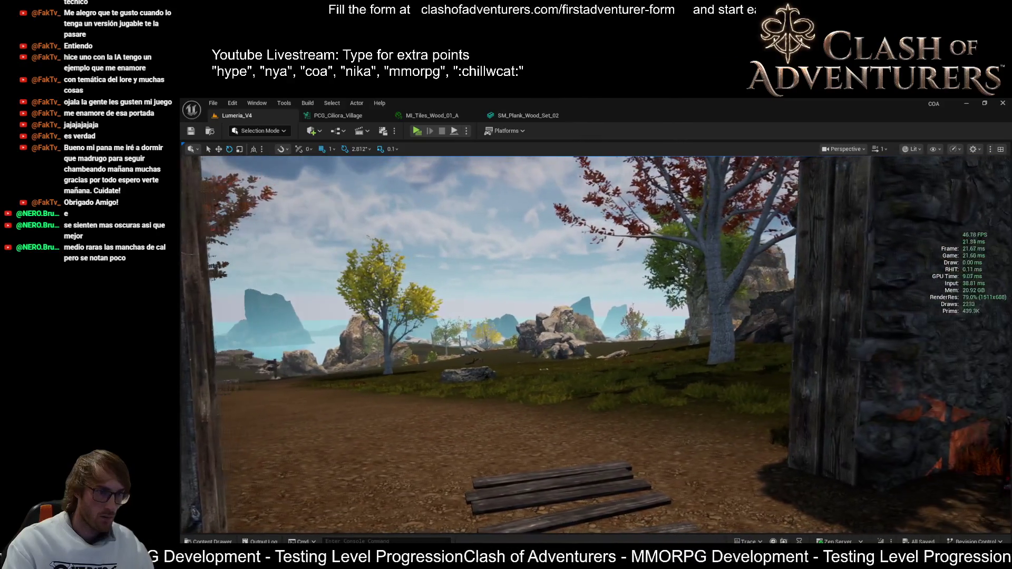
pyautogui.moveTo(411, 316); pyautogui.dragTo(527, 316)
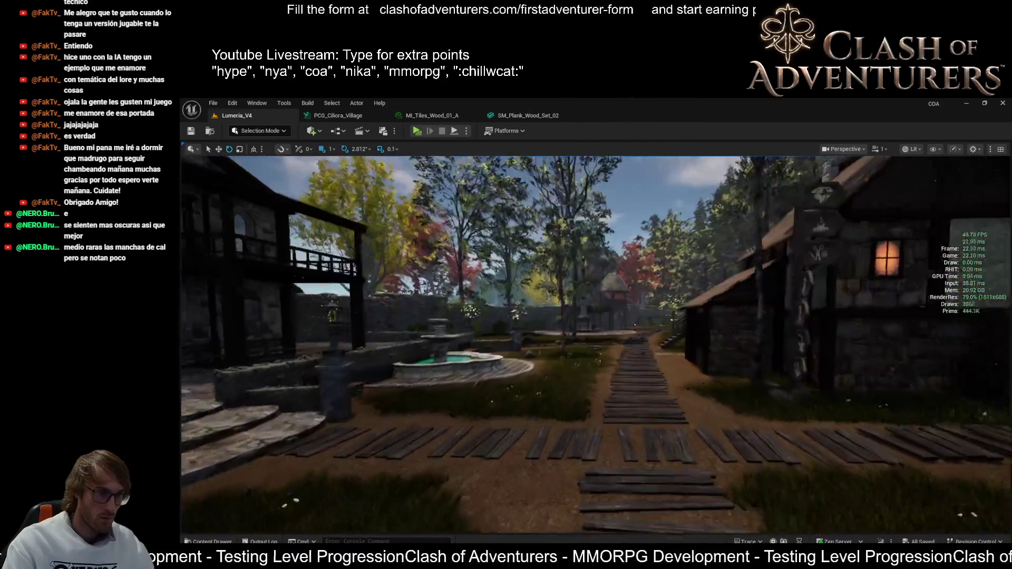
pyautogui.moveTo(527, 316); pyautogui.dragTo(569, 316)
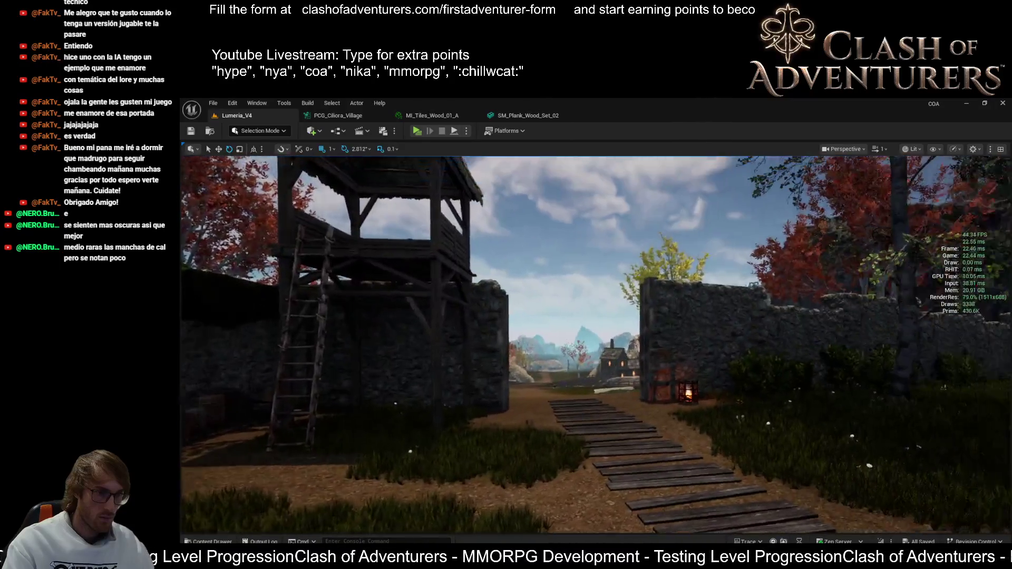
pyautogui.moveTo(569, 317); pyautogui.dragTo(590, 317)
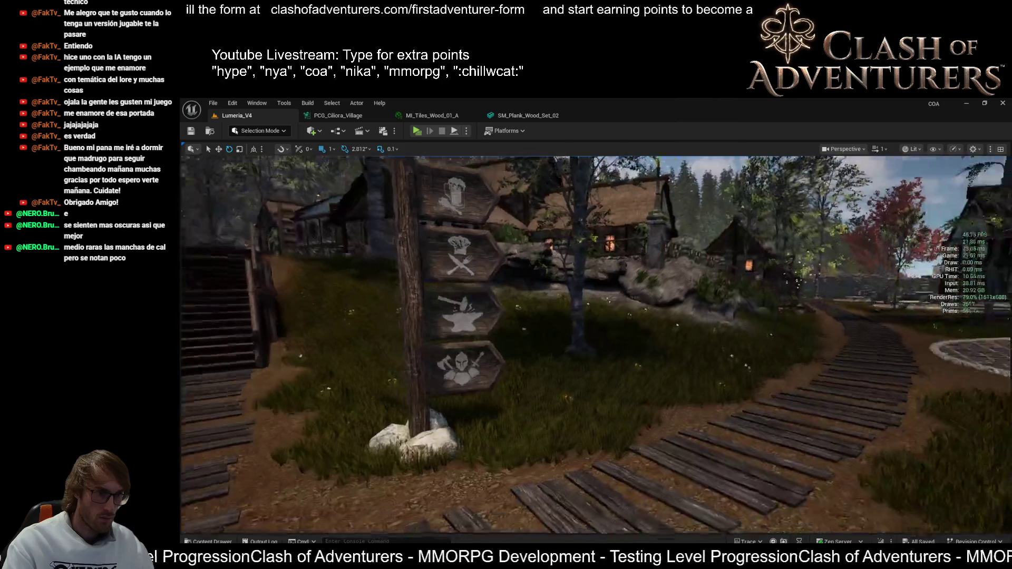
pyautogui.moveTo(595, 343); pyautogui.dragTo(685, 343)
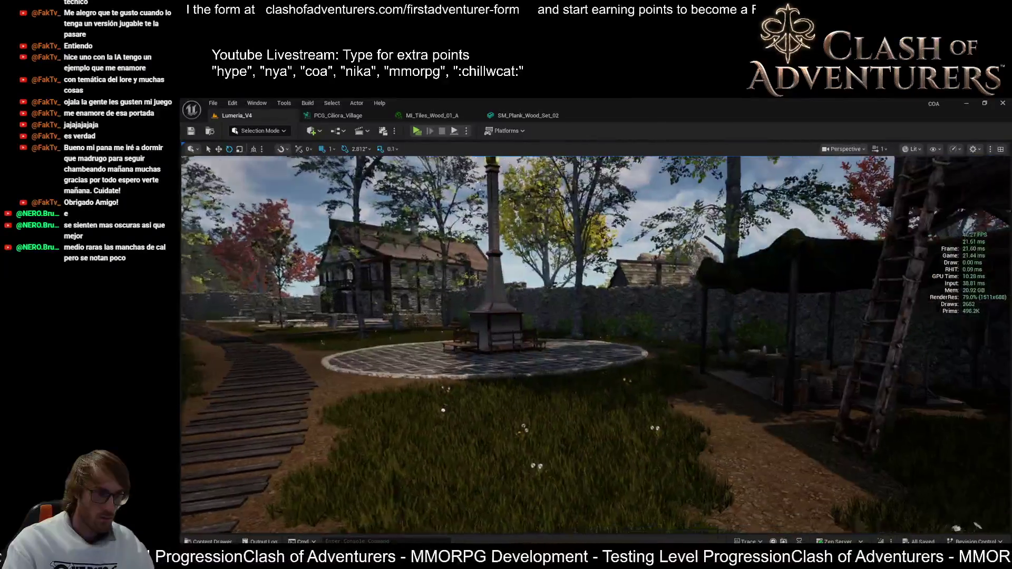
pyautogui.moveTo(595, 343); pyautogui.dragTo(585, 316)
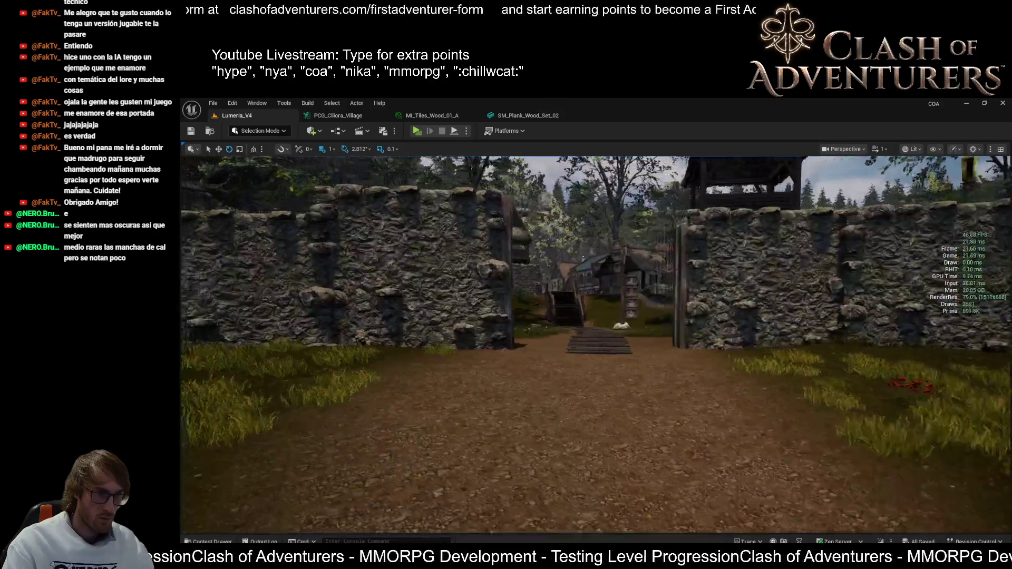
pyautogui.moveTo(585, 342)
pyautogui.mouseDown()
pyautogui.moveTo(581, 300)
pyautogui.moveTo(563, 295)
pyautogui.moveTo(606, 284)
pyautogui.moveTo(490, 290)
pyautogui.moveTo(533, 290)
pyautogui.moveTo(511, 290)
pyautogui.moveTo(511, 248)
pyautogui.moveTo(511, 303)
pyautogui.moveTo(511, 232)
pyautogui.moveTo(493, 226)
pyautogui.moveTo(538, 222)
pyautogui.mouseUp()
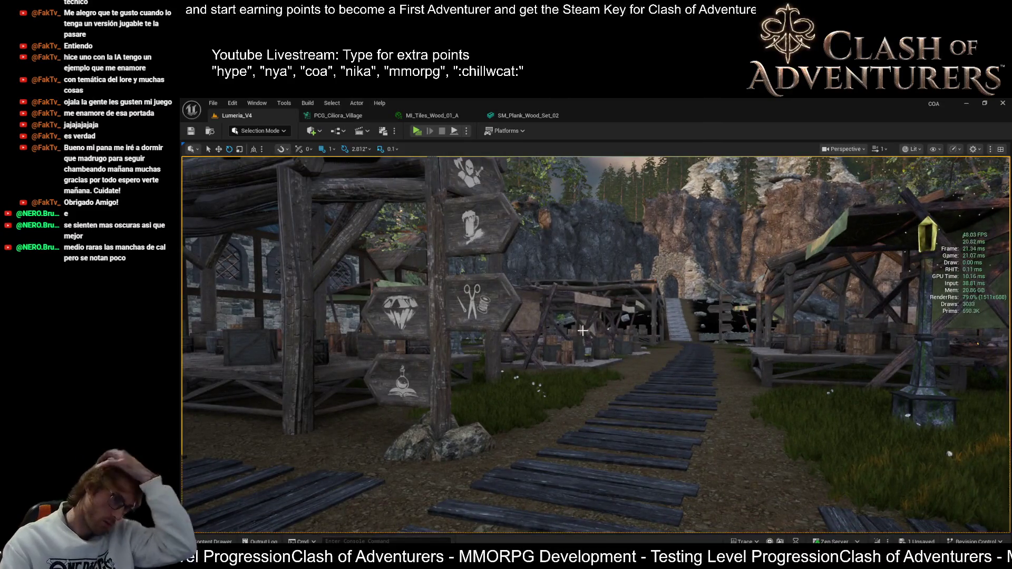
# - Swing toward the village houses and fly past the lamp post and market stalls to the signpost
pyautogui.moveTo(671, 317)
pyautogui.mouseDown()
pyautogui.moveTo(671, 295)
pyautogui.moveTo(659, 316)
pyautogui.moveTo(674, 316)
pyautogui.mouseUp()
pyautogui.moveTo(939, 263); pyautogui.dragTo(951, 263)
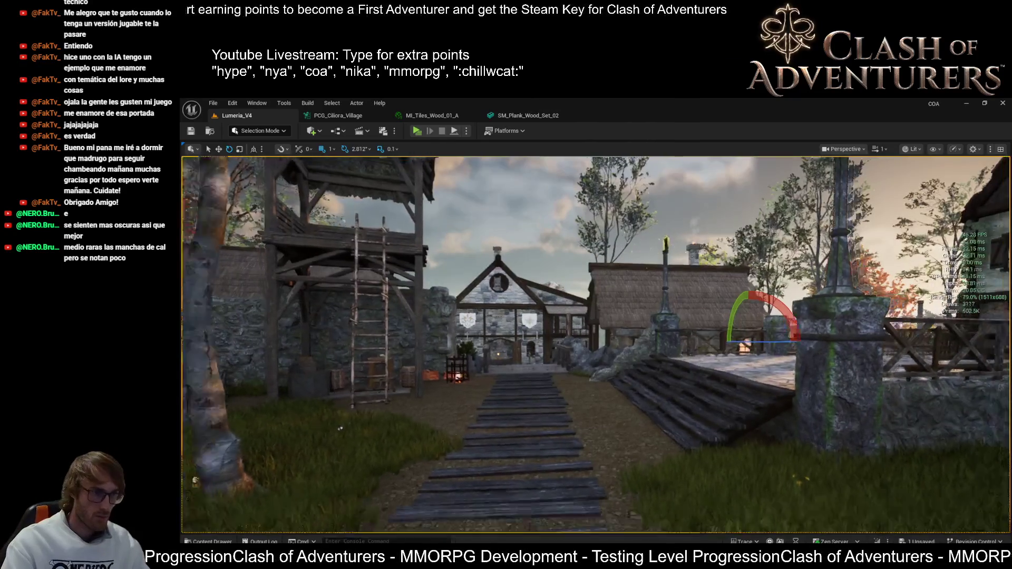
pyautogui.moveTo(596, 342)
pyautogui.mouseDown()
pyautogui.moveTo(548, 343)
pyautogui.moveTo(569, 342)
pyautogui.mouseUp()
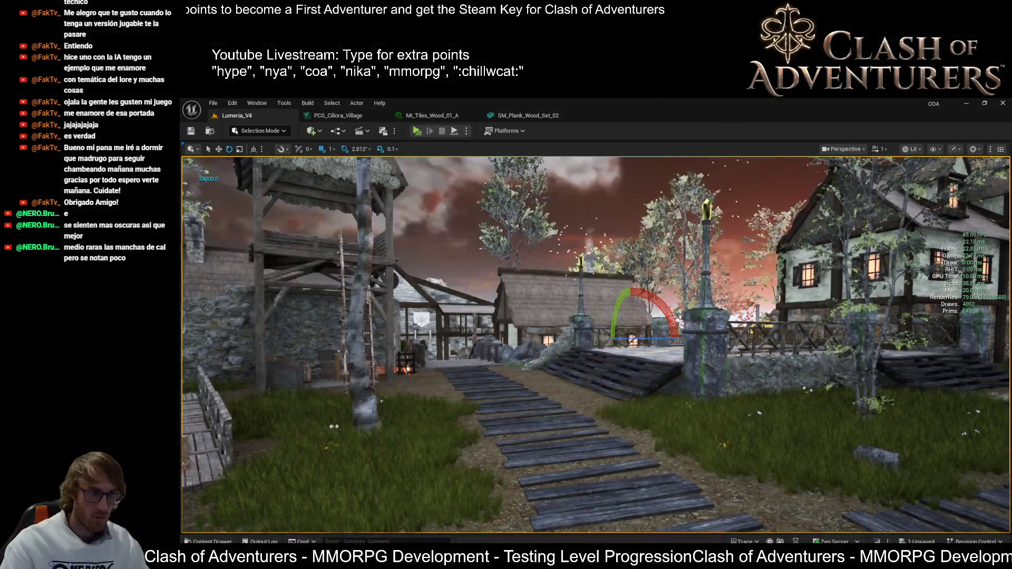
pyautogui.moveTo(569, 342)
pyautogui.mouseDown()
pyautogui.moveTo(548, 343)
pyautogui.moveTo(548, 322)
pyautogui.mouseUp()
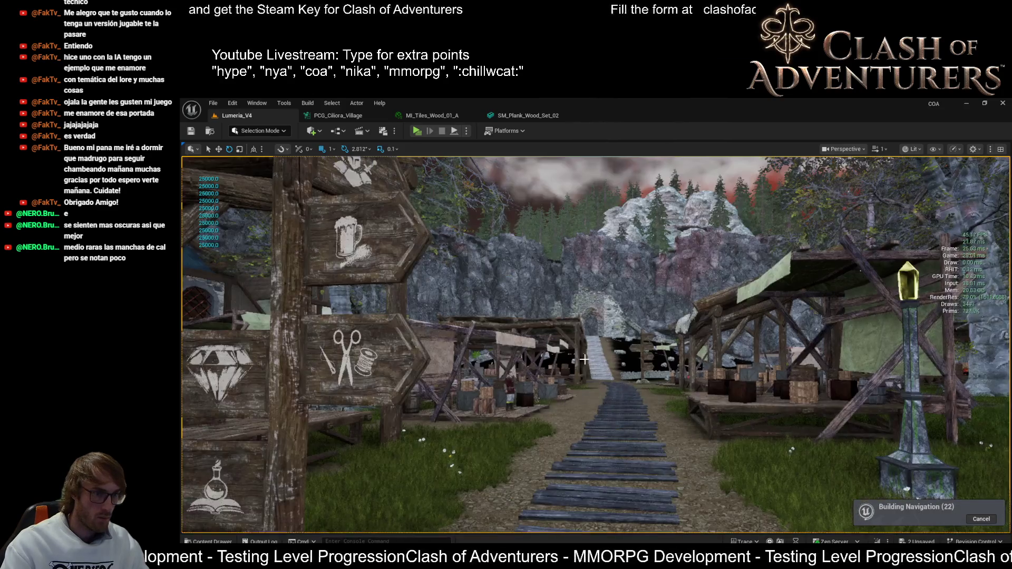
pyautogui.moveTo(584, 360); pyautogui.dragTo(570, 371)
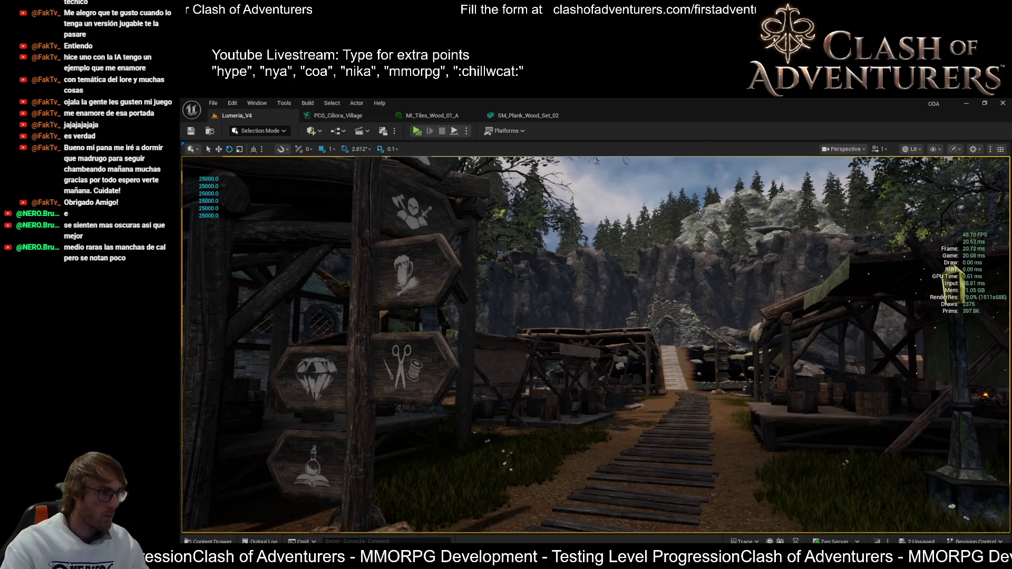
# - Save the level, saving a second time to clear the last unsaved change
pyautogui.hotkey('ctrl', 's')
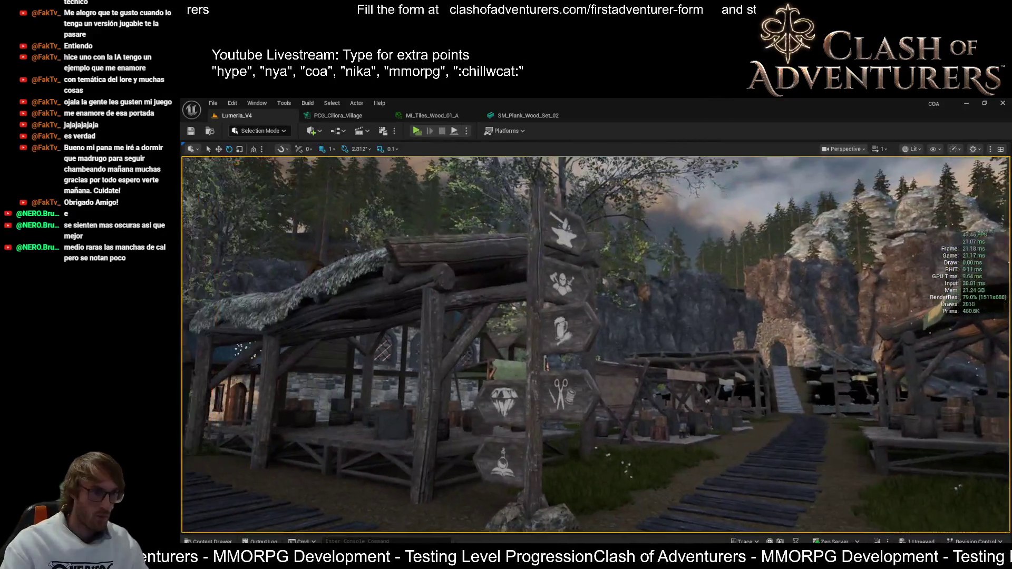
pyautogui.hotkey('ctrl', 's')
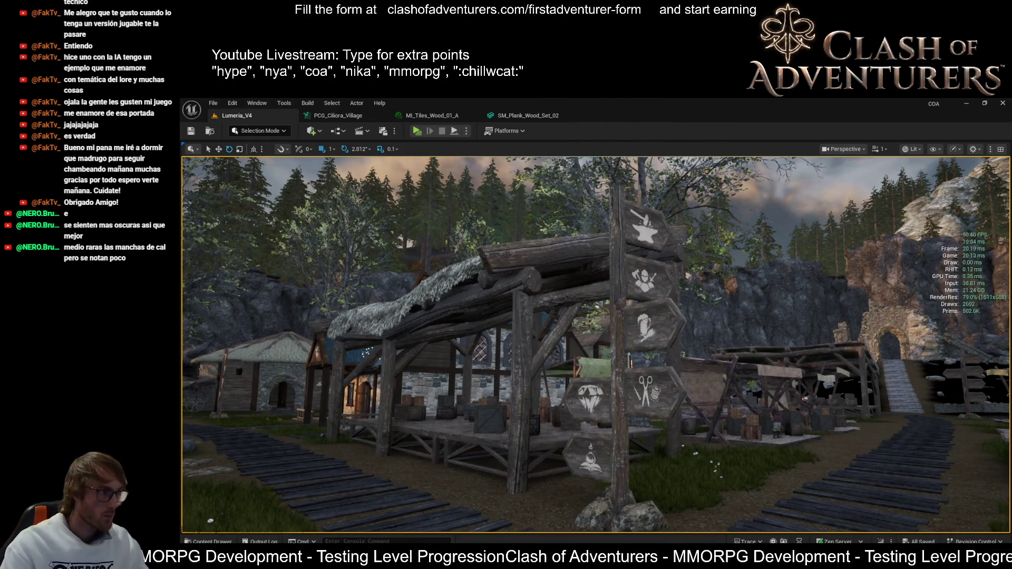
# - Fly forward and back with W and S past the signpost toward the lit village houses
pyautogui.press('w')
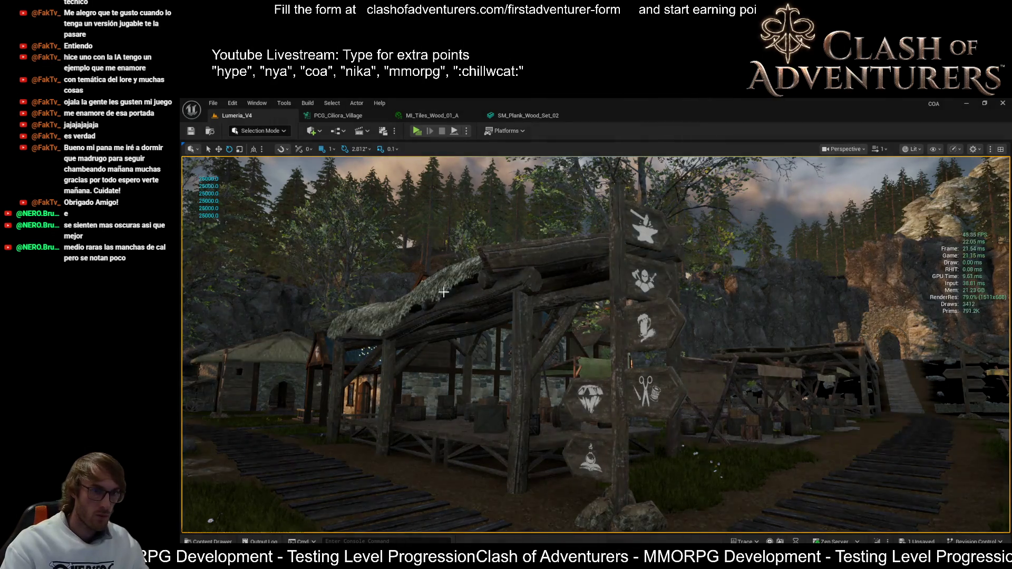
pyautogui.press('s')
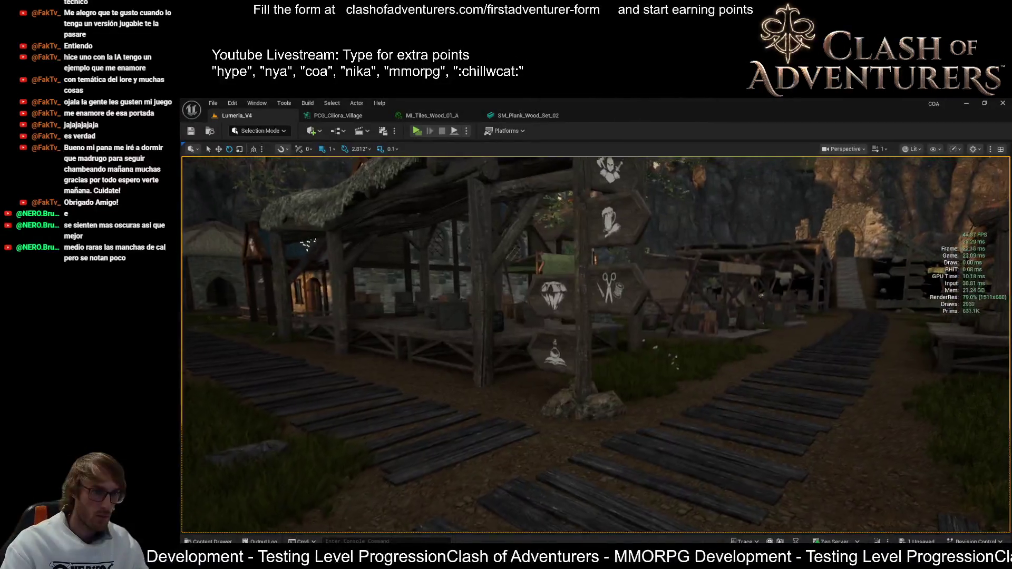
pyautogui.press('w')
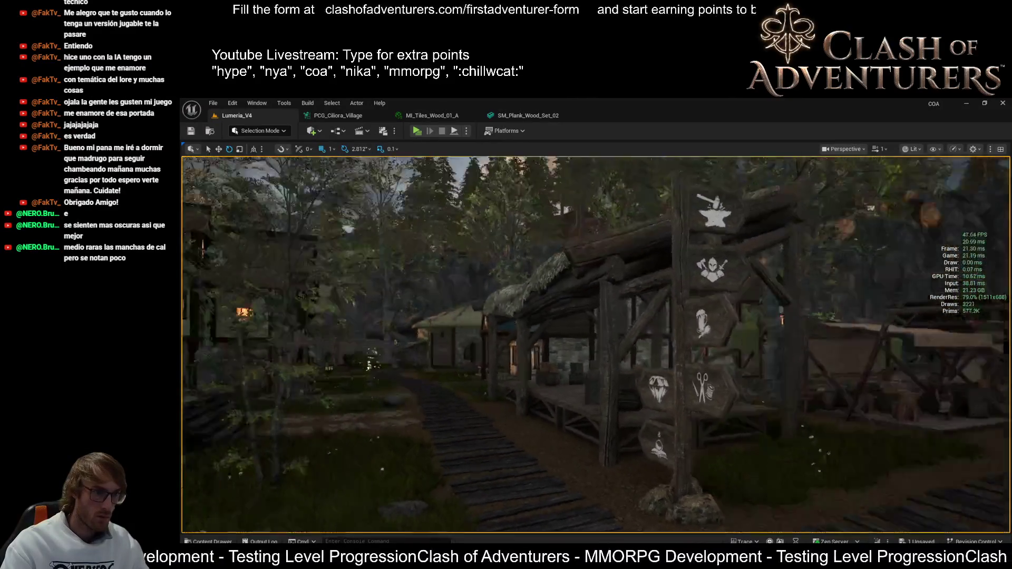
pyautogui.press('w')
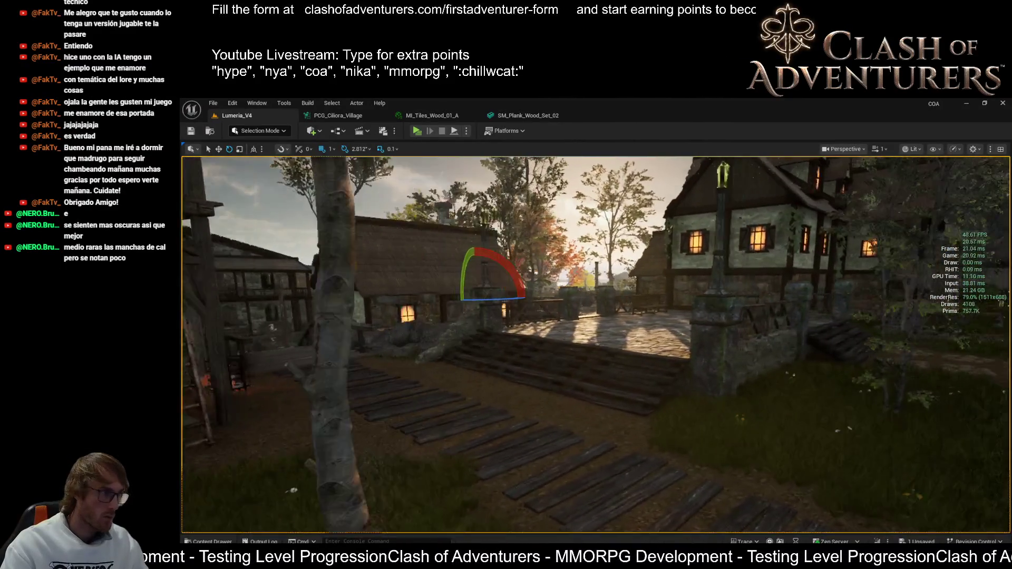
pyautogui.moveTo(718, 558)
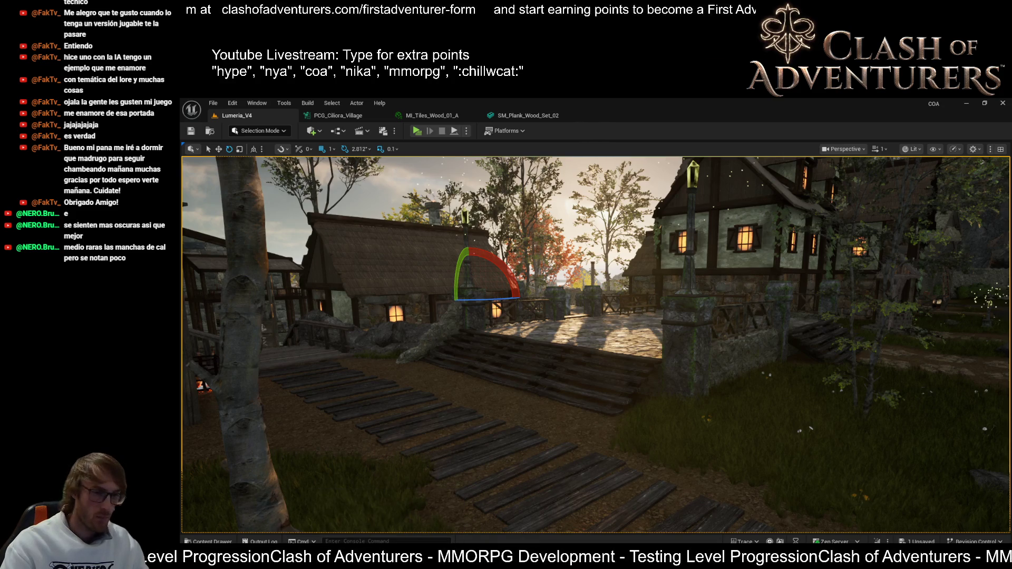
pyautogui.moveTo(772, 561)
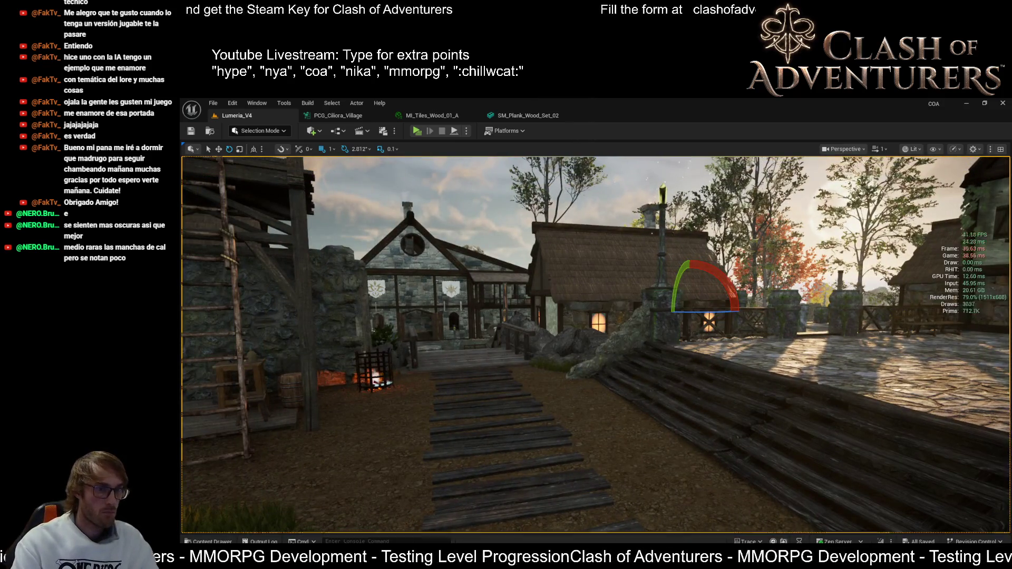
# - Move toward the village square, then jump via bookmark 1 to the plank path by the signposts
pyautogui.moveTo(668, 333); pyautogui.dragTo(547, 345)
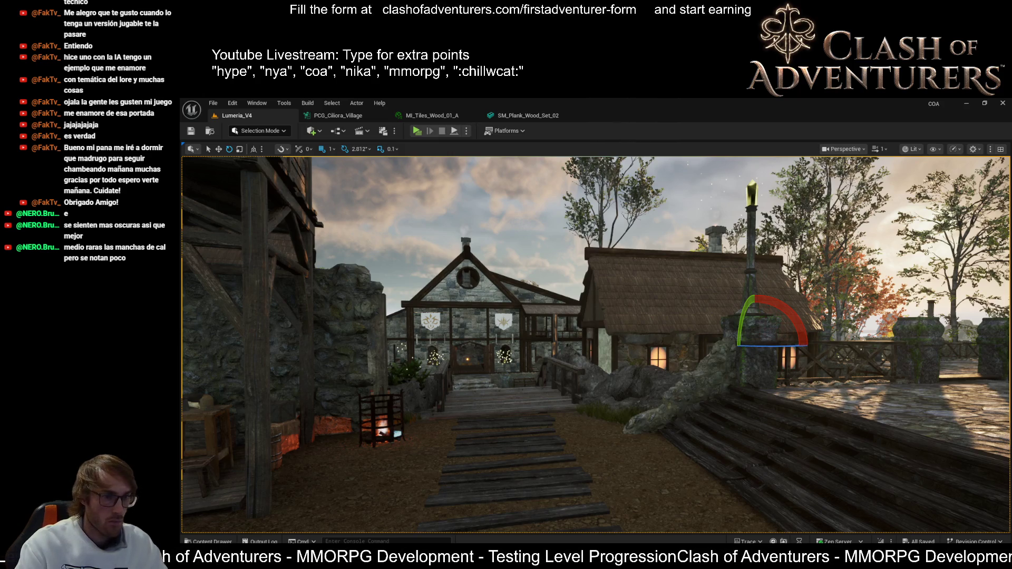
pyautogui.press('1')
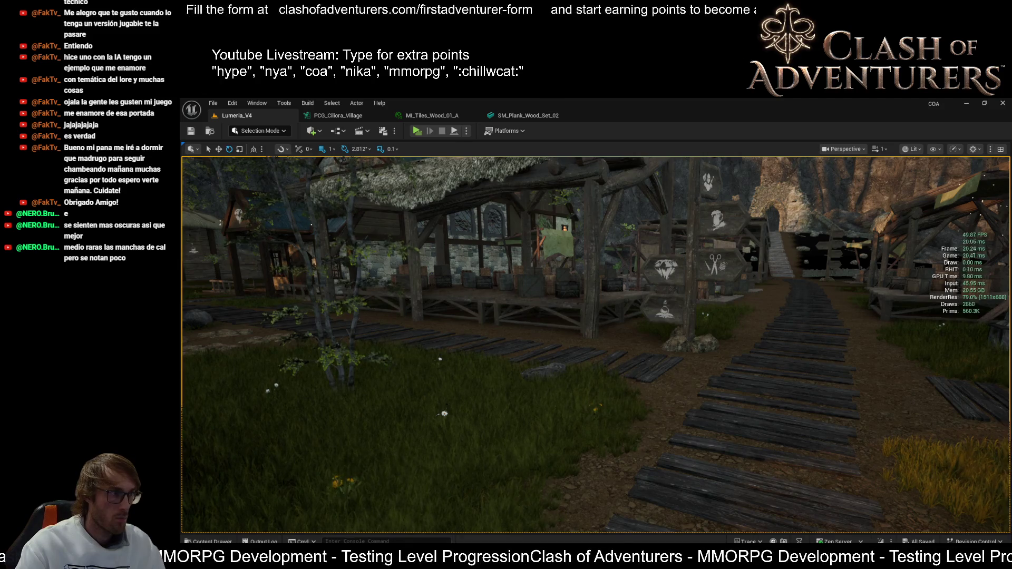
# - Snap the view back to the village square with F, facing the gabled stone house
pyautogui.press('f')
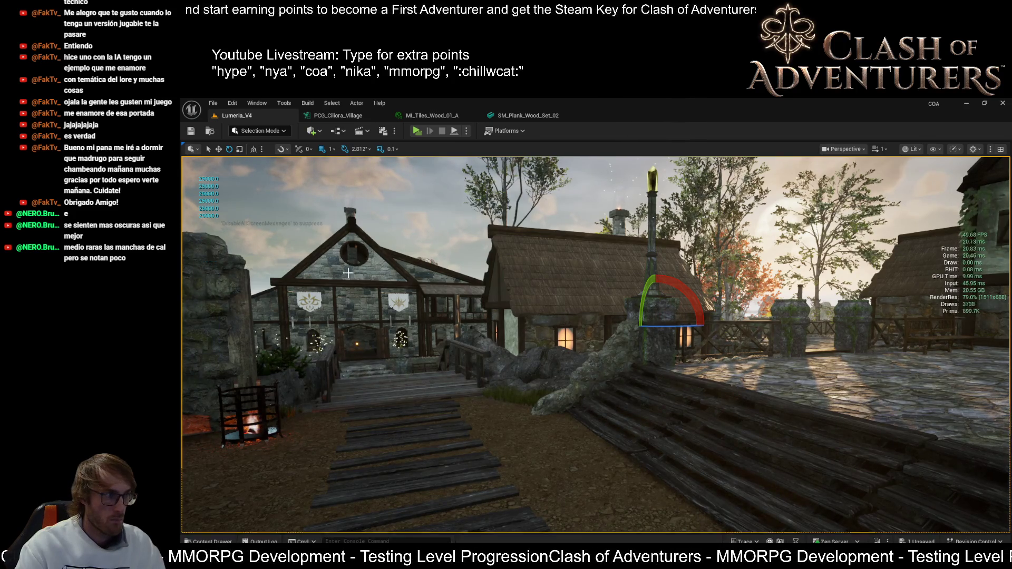
# - Fly from the plaza past the house onto the plank path between the market stalls toward the cliff
pyautogui.moveTo(561, 295); pyautogui.dragTo(560, 295)
pyautogui.moveTo(185, 212); pyautogui.dragTo(184, 212)
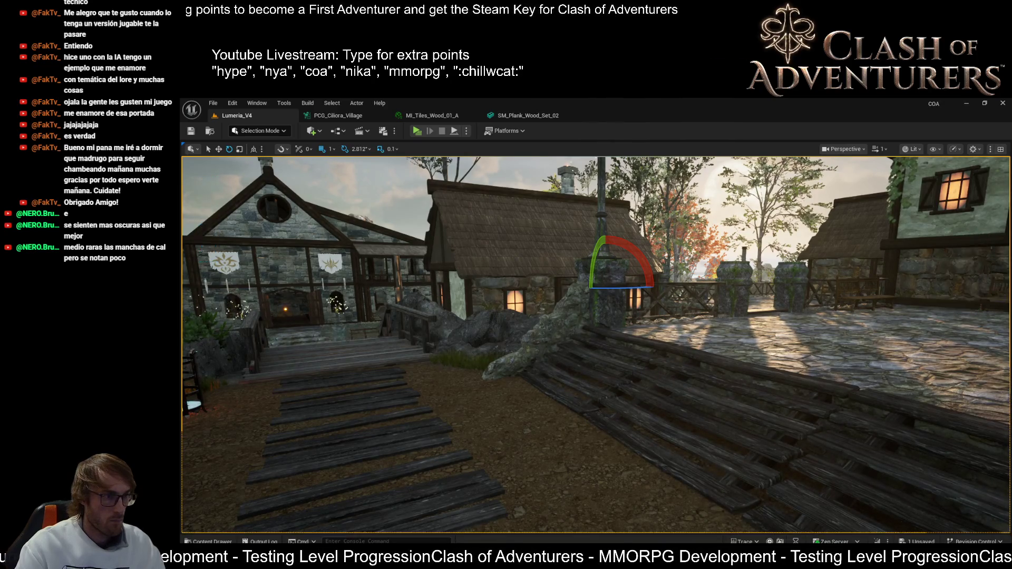
pyautogui.moveTo(267, 241); pyautogui.dragTo(373, 236)
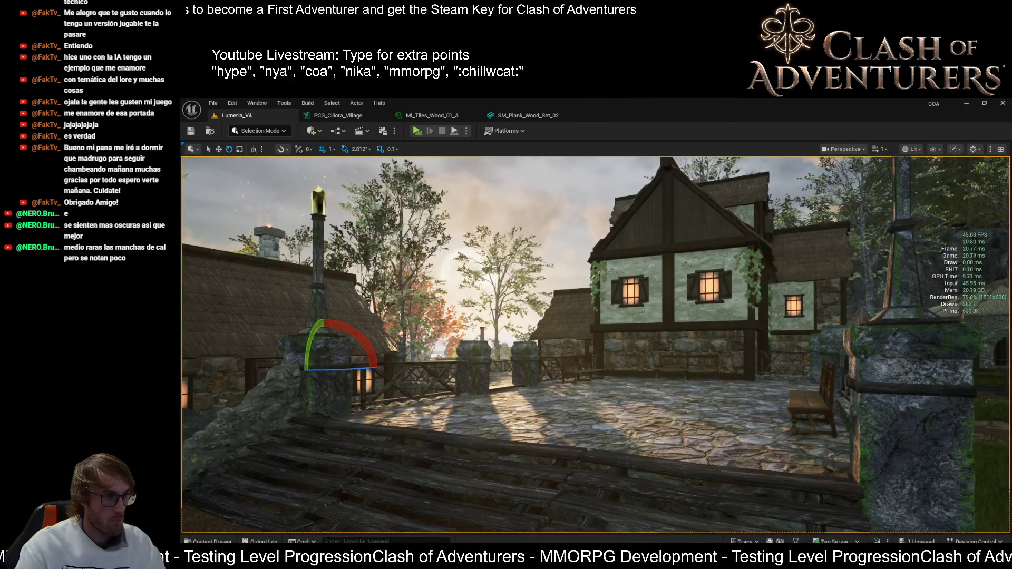
pyautogui.moveTo(559, 343)
pyautogui.mouseDown()
pyautogui.moveTo(530, 340)
pyautogui.moveTo(566, 329)
pyautogui.moveTo(543, 332)
pyautogui.moveTo(574, 402)
pyautogui.mouseUp()
pyautogui.moveTo(621, 358); pyautogui.dragTo(620, 358)
pyautogui.moveTo(594, 427); pyautogui.dragTo(593, 410)
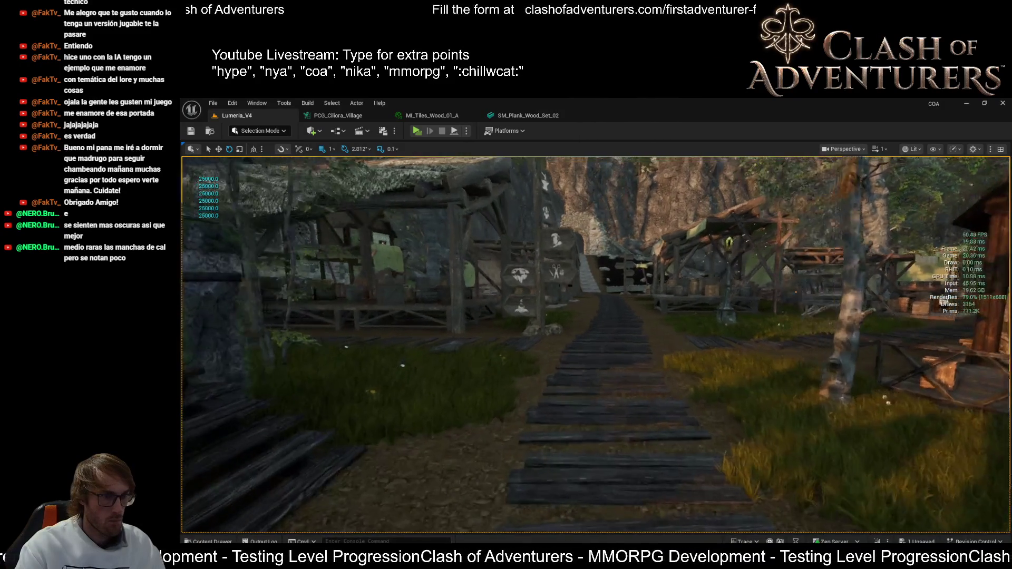
# - Pull back along the plank path, jump to bookmark 1, and fly toward the lamp post and fountain
pyautogui.moveTo(593, 409); pyautogui.dragTo(593, 409)
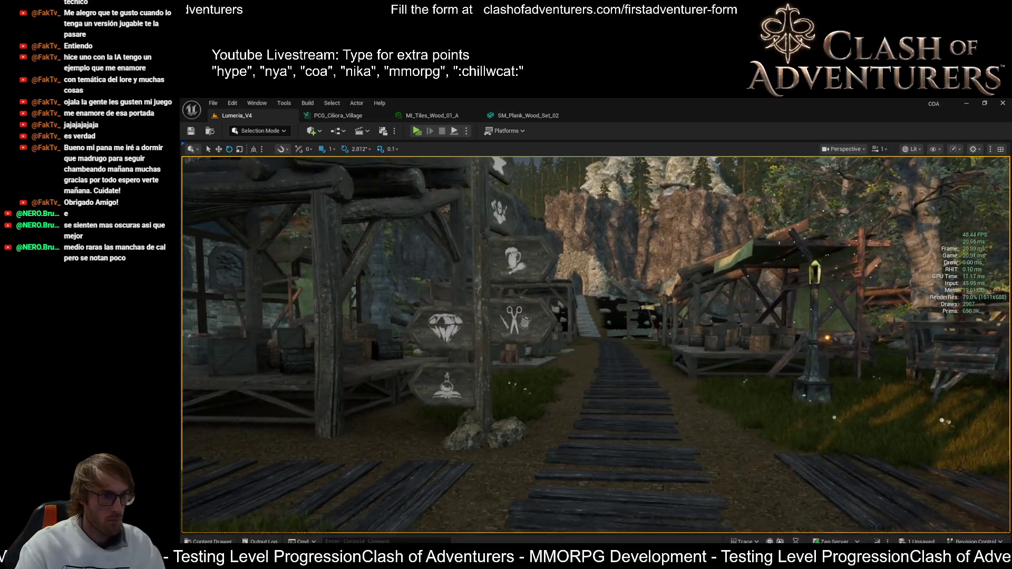
pyautogui.press('1')
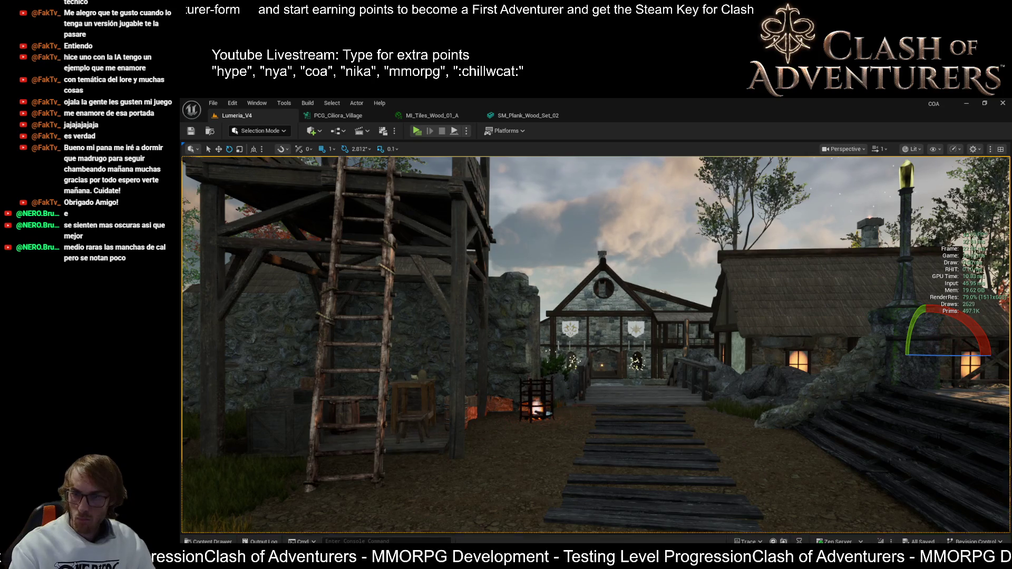
pyautogui.moveTo(733, 380)
pyautogui.mouseDown()
pyautogui.moveTo(722, 353)
pyautogui.moveTo(690, 332)
pyautogui.moveTo(700, 331)
pyautogui.moveTo(677, 338)
pyautogui.mouseUp()
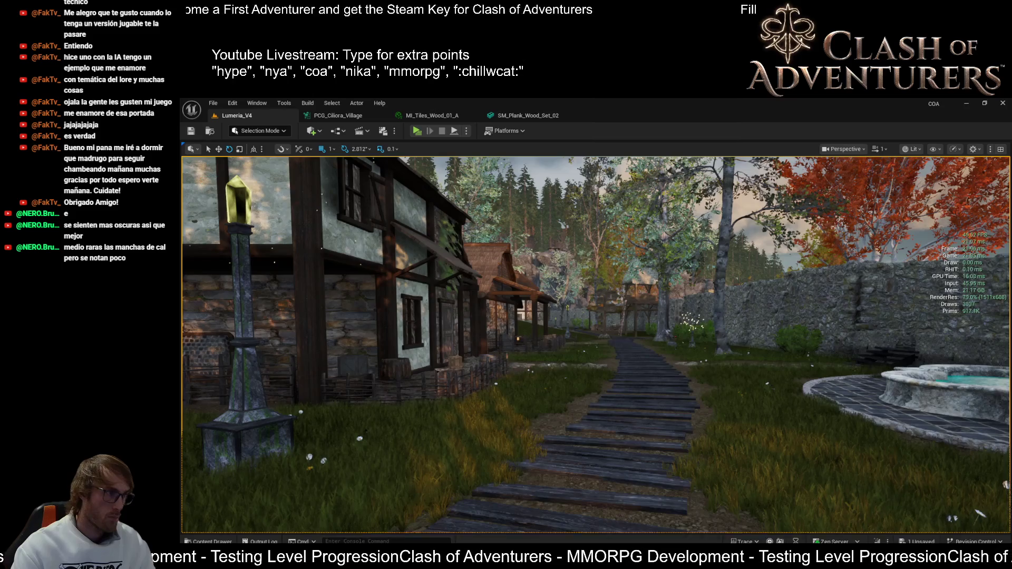
# - Focus the selected actor, tilt toward the wooden path, and fly past the glowing crystal to the stone gateway
pyautogui.press('f')
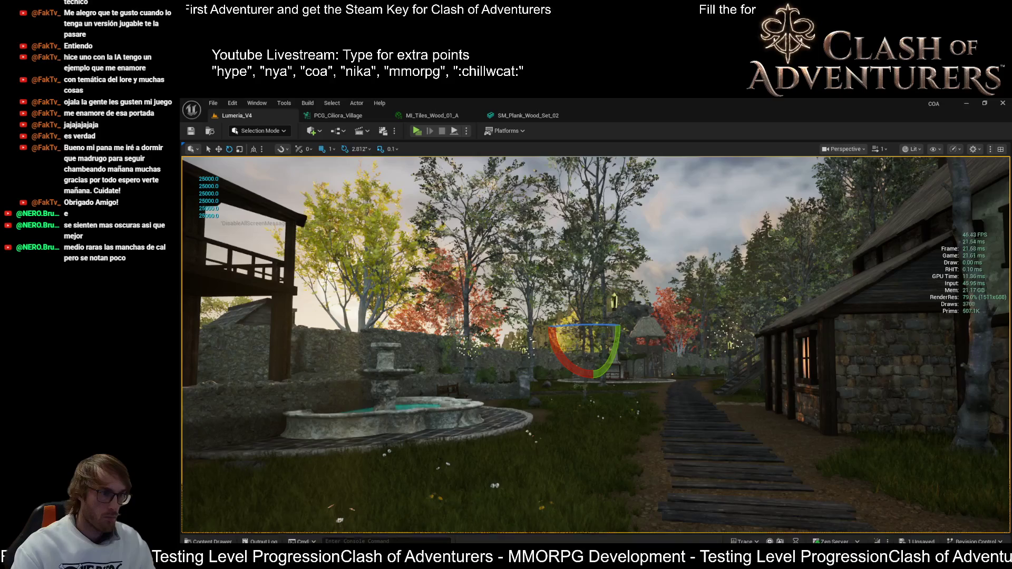
pyautogui.moveTo(530, 369)
pyautogui.mouseDown()
pyautogui.moveTo(543, 353)
pyautogui.moveTo(530, 361)
pyautogui.moveTo(543, 311)
pyautogui.mouseUp()
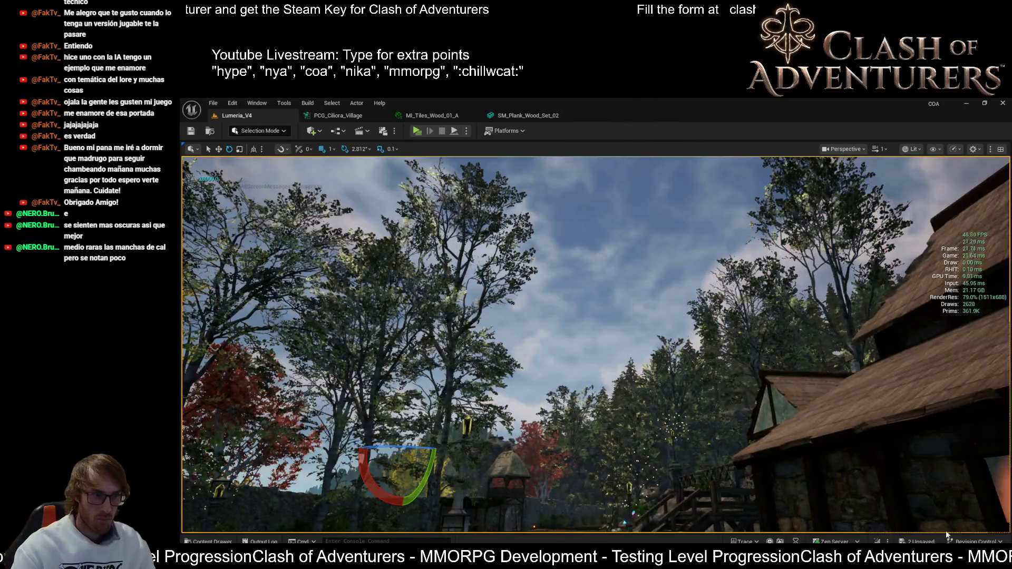
pyautogui.moveTo(943, 530); pyautogui.dragTo(945, 553)
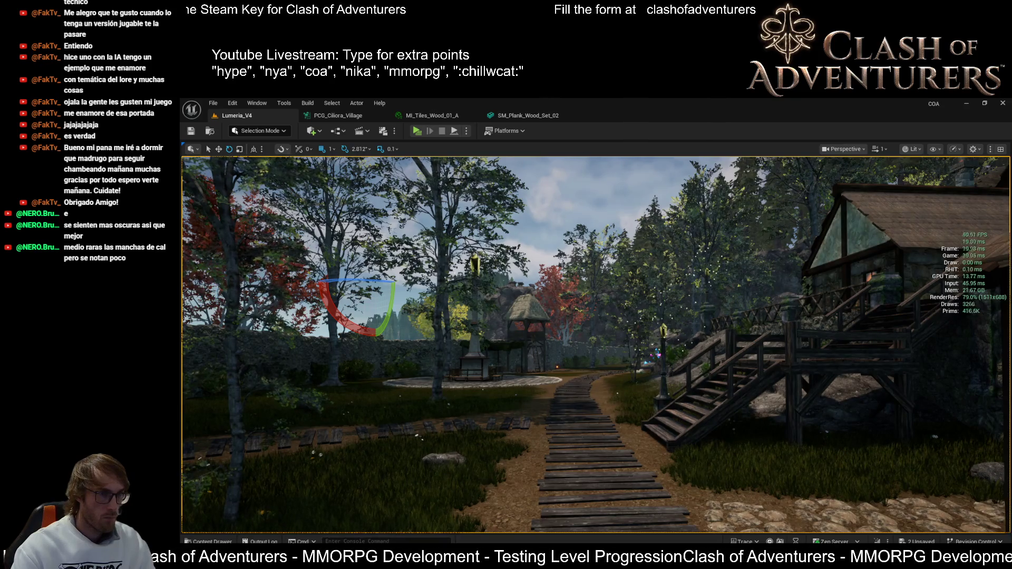
pyautogui.scroll(2, 596, 342)
pyautogui.press('w')
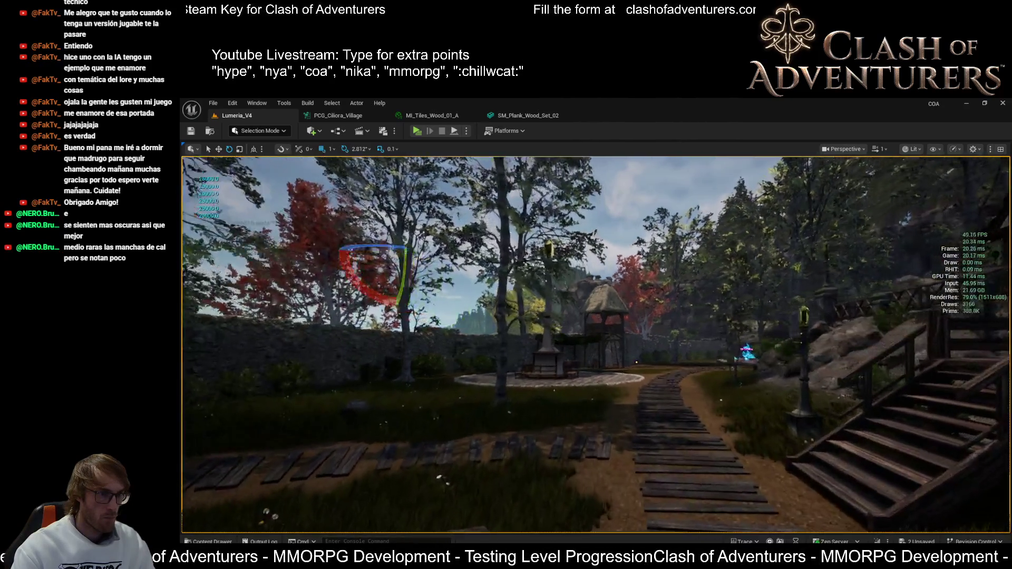
pyautogui.press('w')
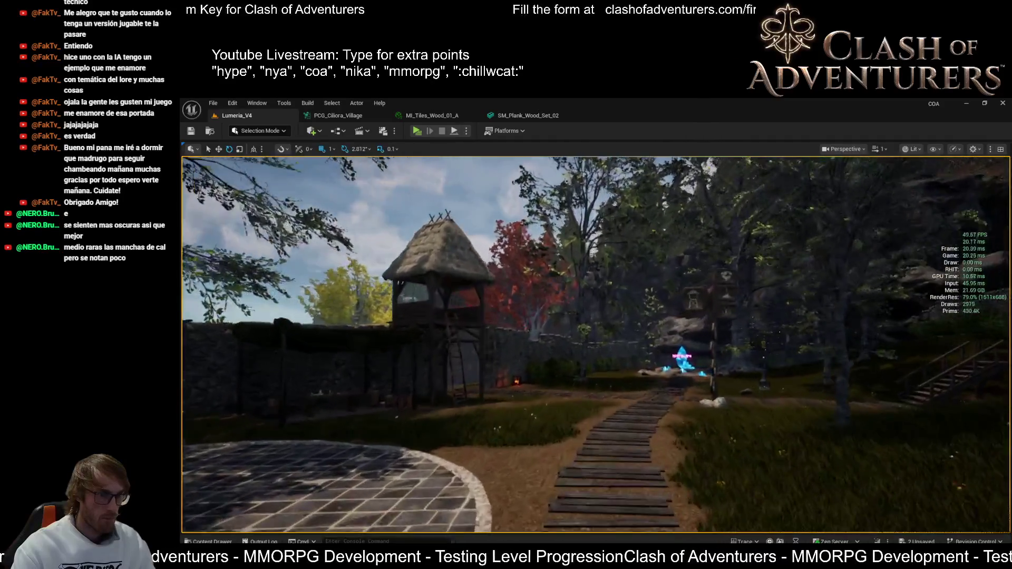
pyautogui.press('w')
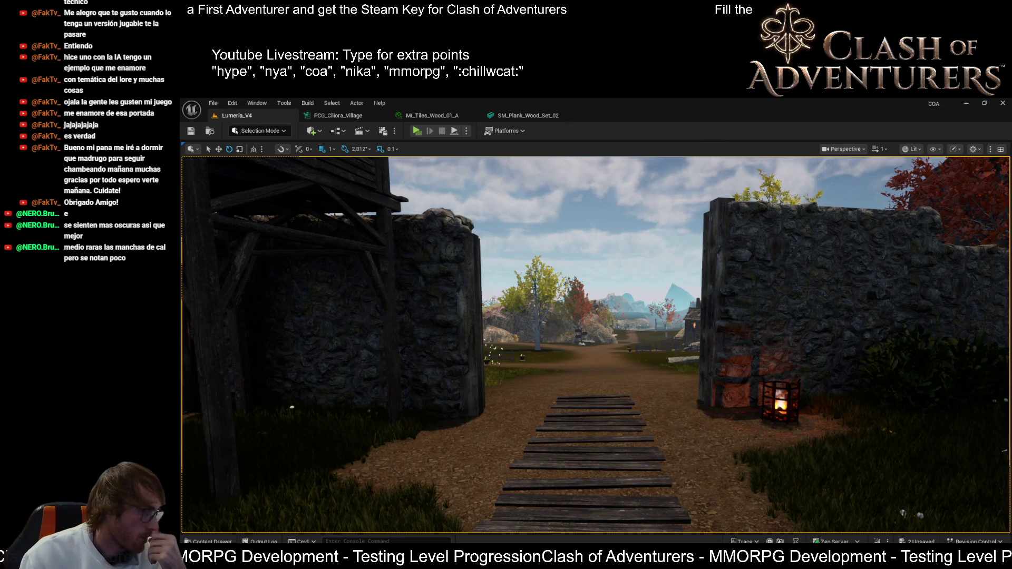
pyautogui.click(944, 438)
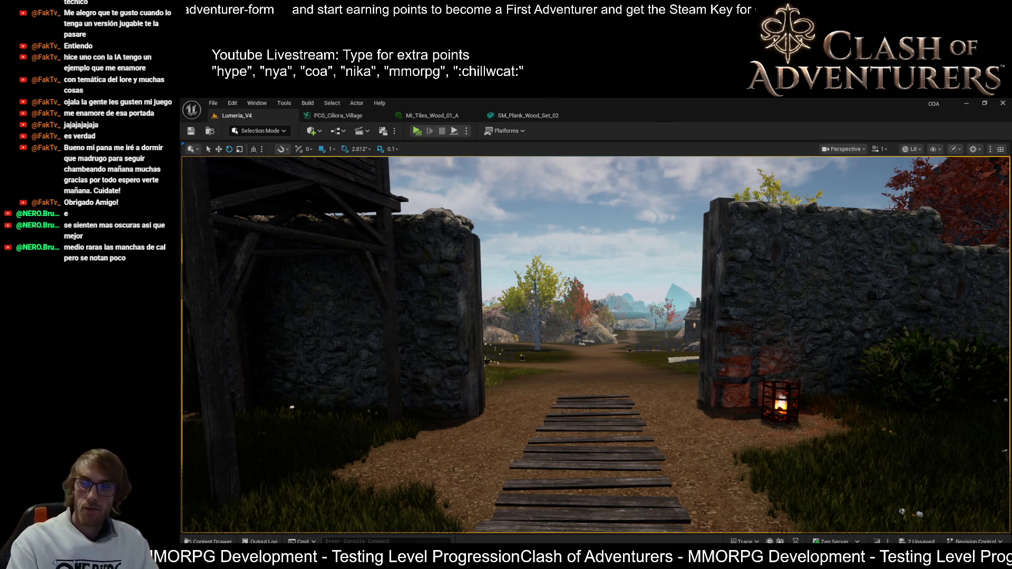
pyautogui.hotkey('ctrl', 'shift', 'h')
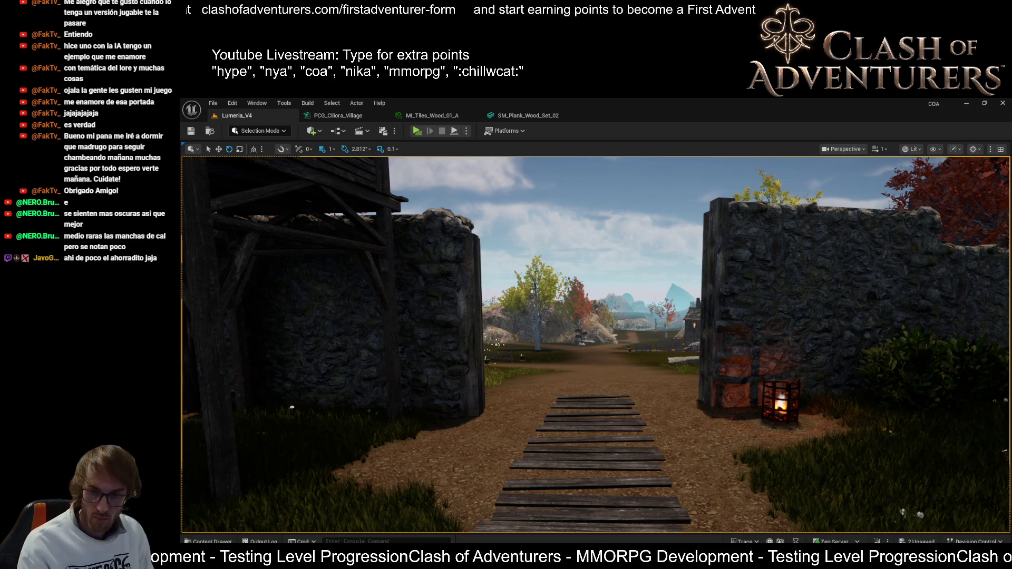
# - Select the gate posts, jump to bookmark 1, enable realtime rendering and hide the stats overlay
pyautogui.click(725, 375)
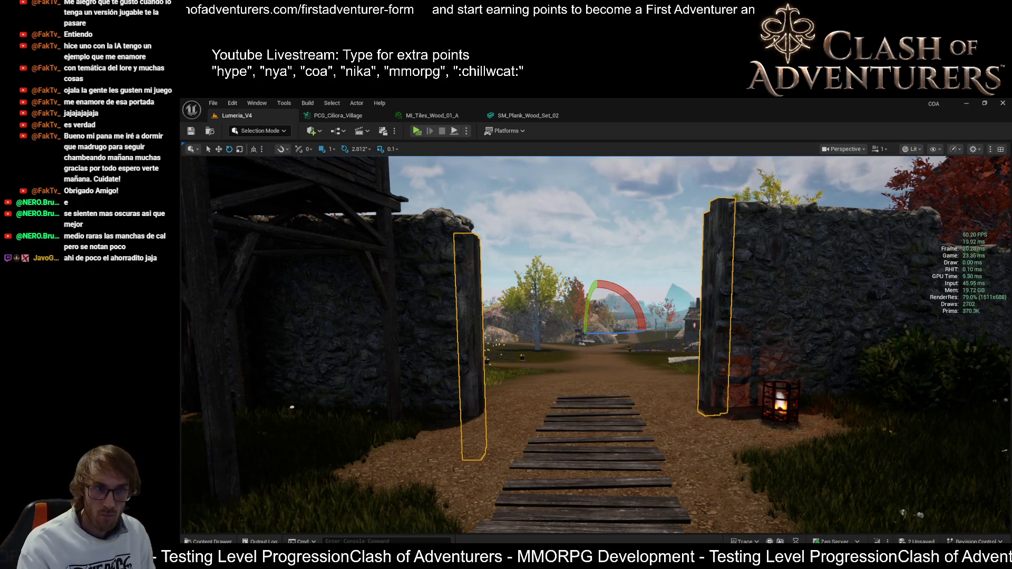
pyautogui.press('1')
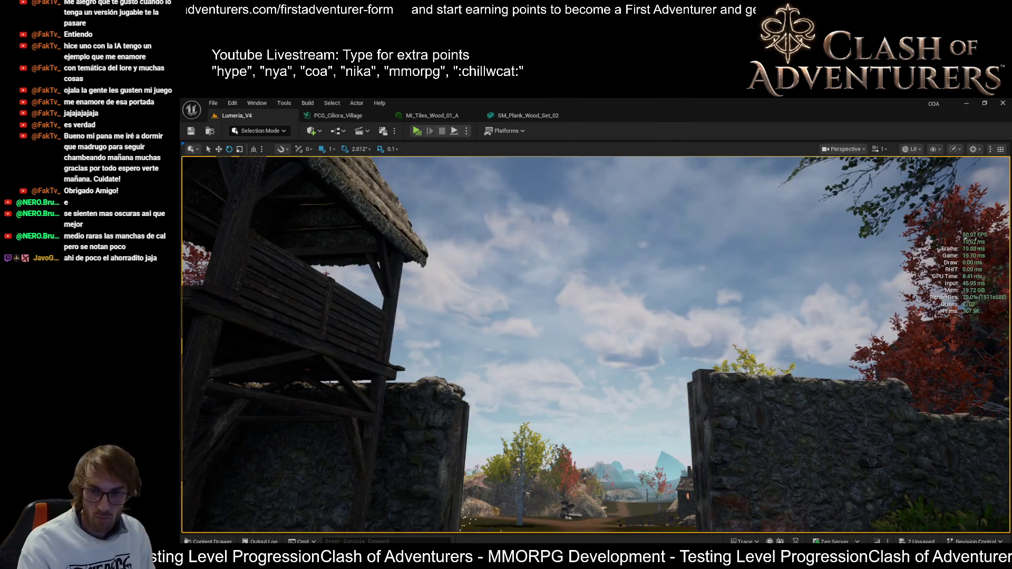
pyautogui.hotkey('ctrl', 'shift', 'h')
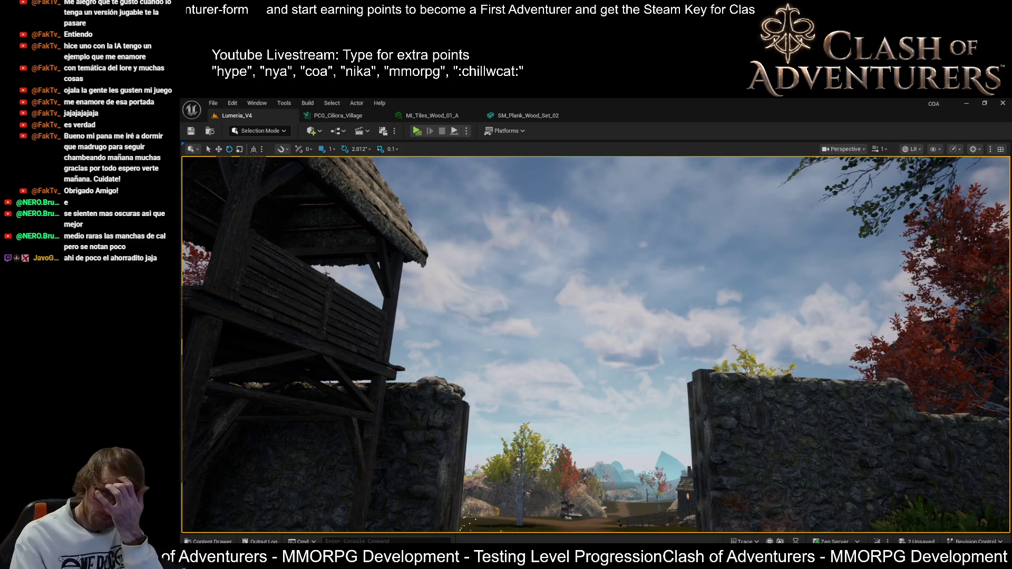
pyautogui.hotkey('ctrl', 'r')
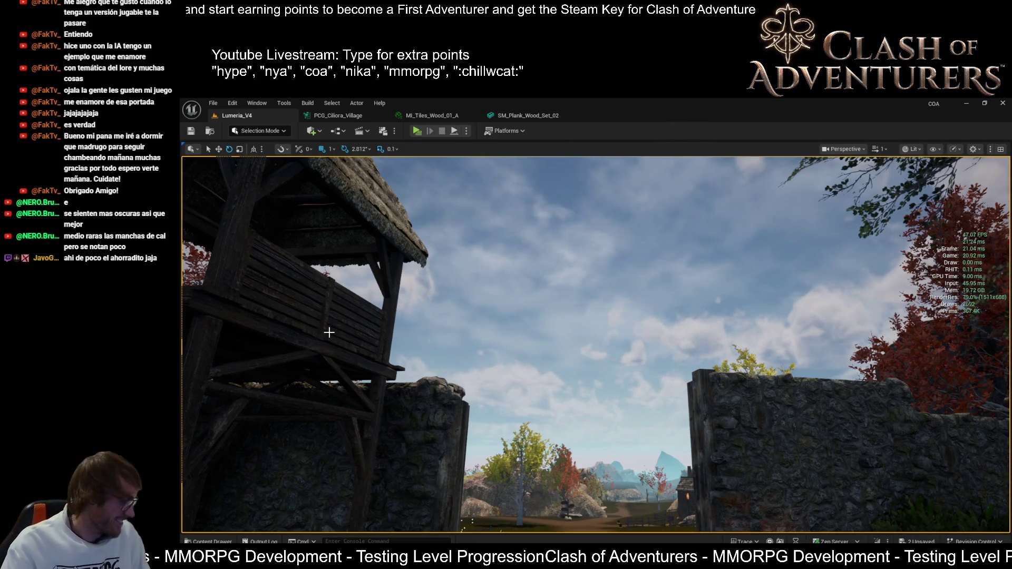
pyautogui.hotkey('ctrl', 'shift', 'h')
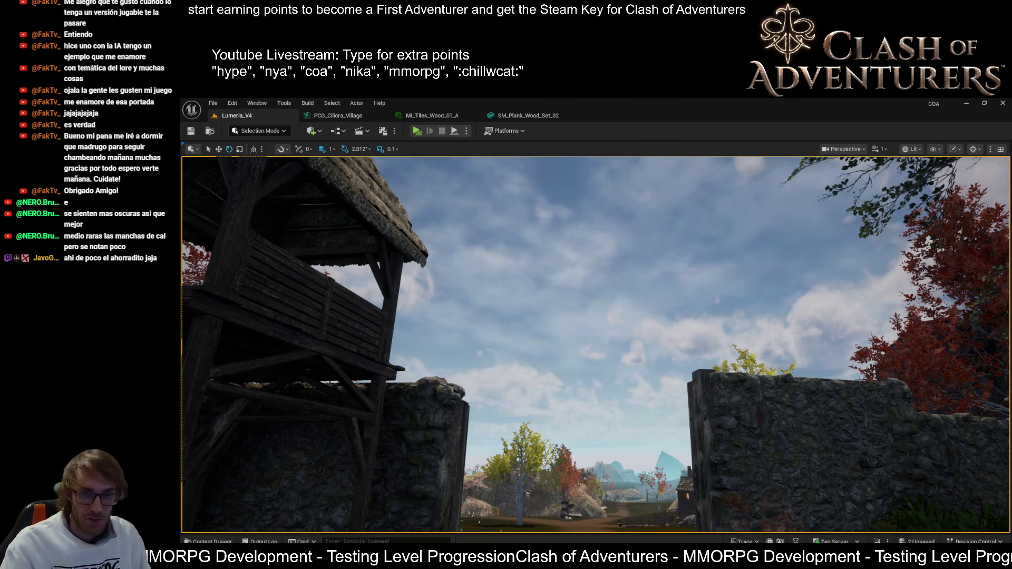
# - Fly through the gate and around the village houses to the rocky slope, then save all changes
pyautogui.press('w')
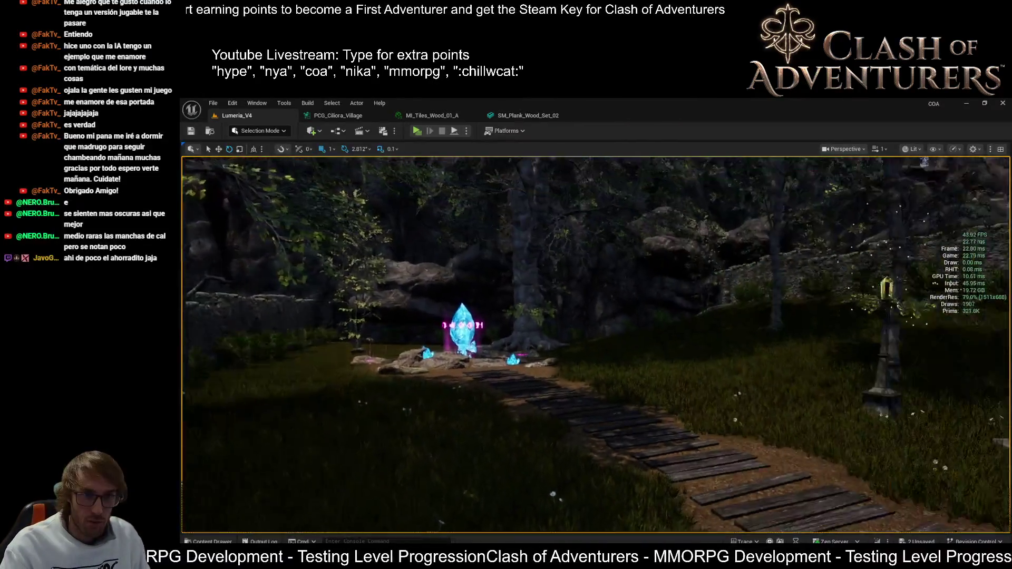
pyautogui.press('w')
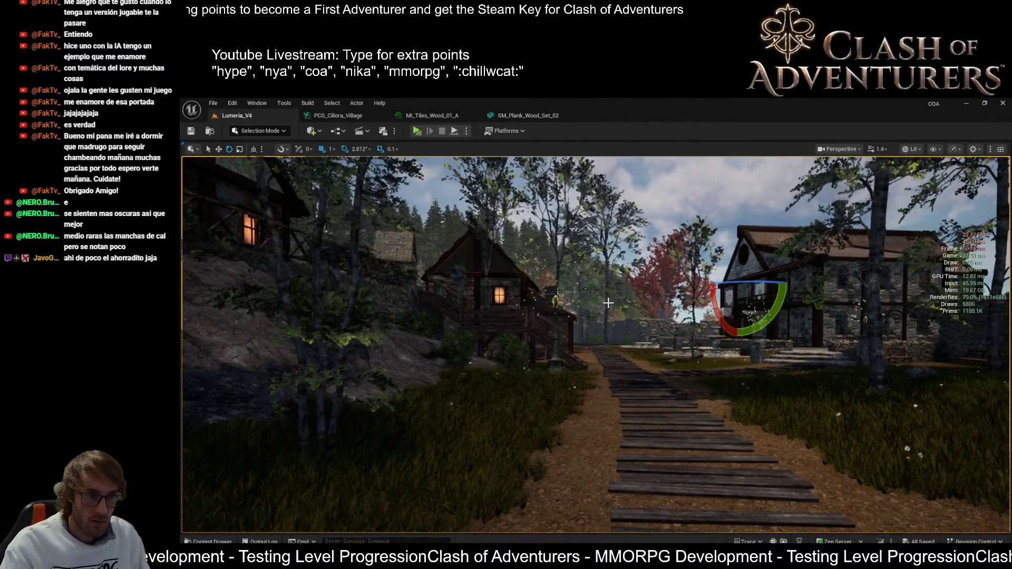
pyautogui.moveTo(523, 275); pyautogui.dragTo(790, 247)
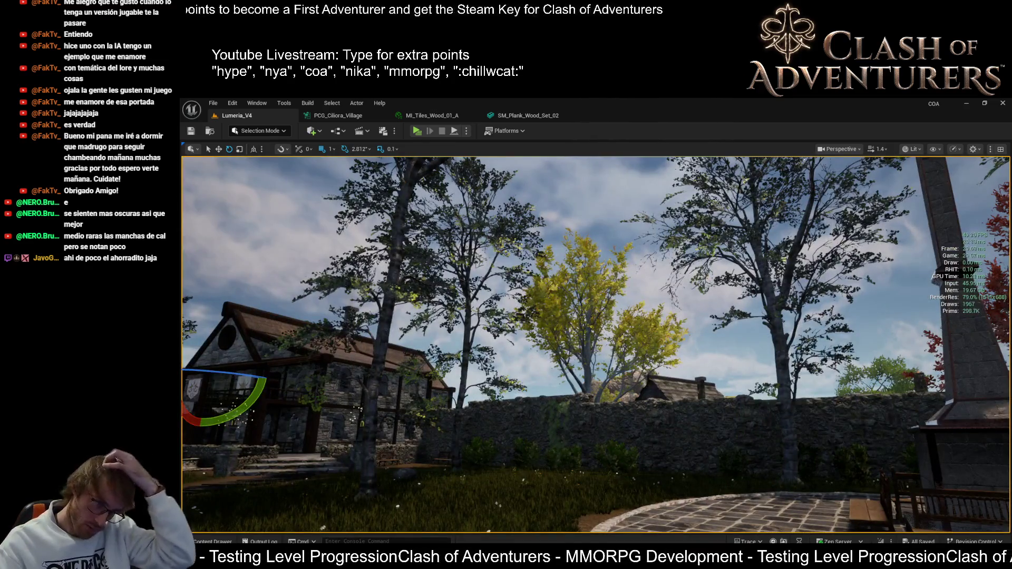
pyautogui.press('f')
pyautogui.moveTo(596, 342)
pyautogui.mouseDown()
pyautogui.moveTo(379, 343)
pyautogui.moveTo(401, 342)
pyautogui.mouseUp()
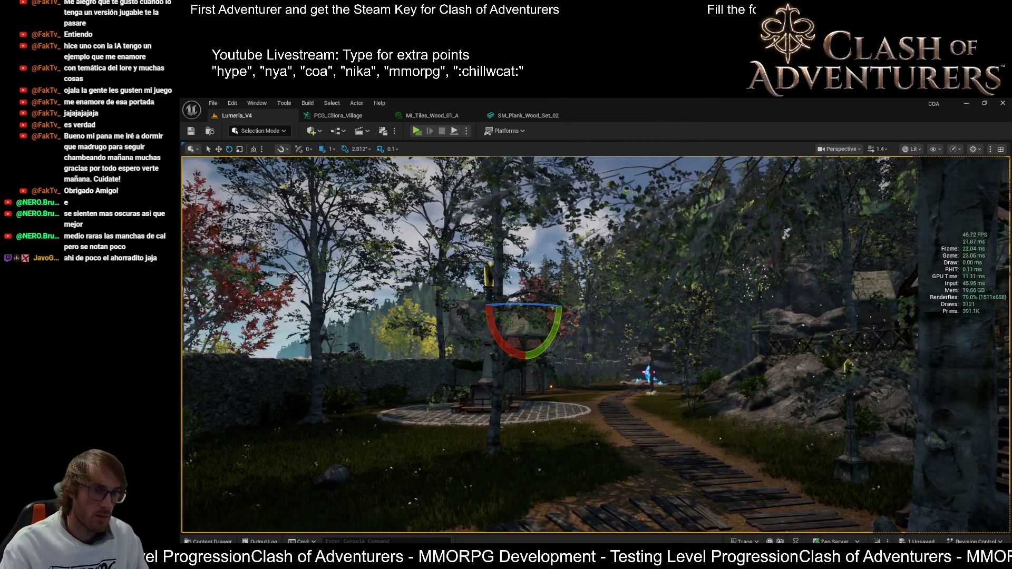
pyautogui.moveTo(400, 343); pyautogui.dragTo(506, 345)
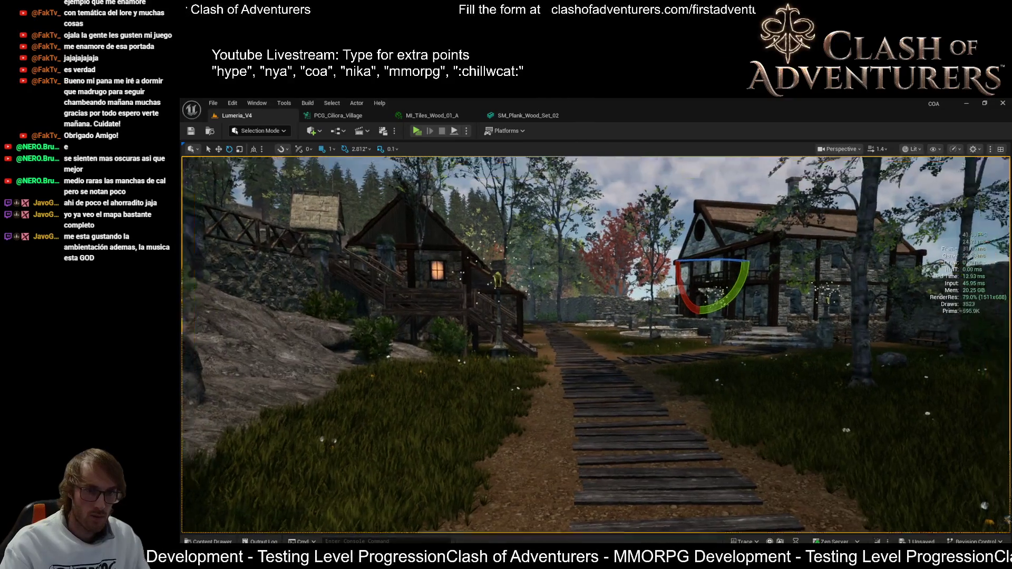
pyautogui.hotkey('ctrl', 's')
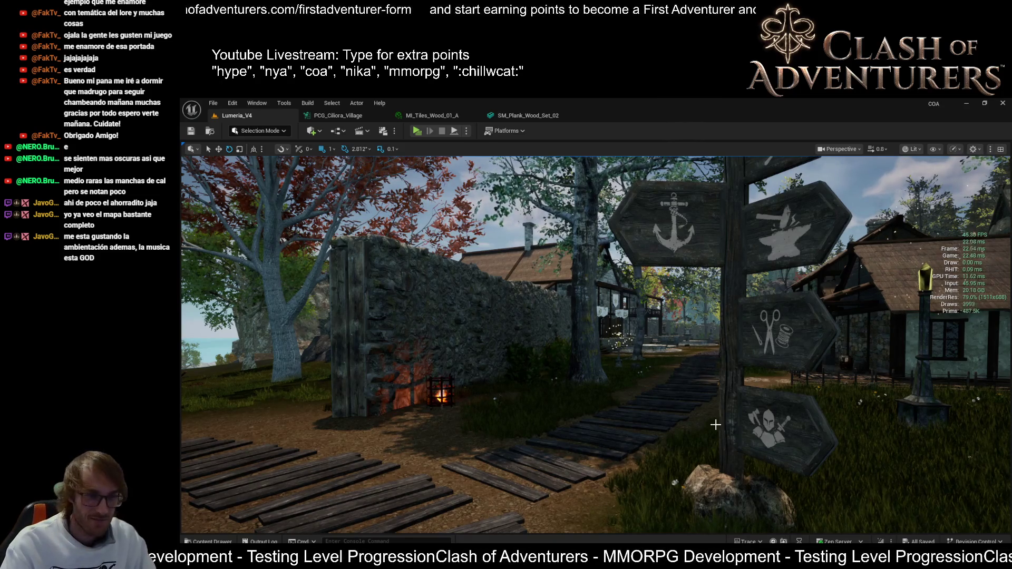
# - Strafe past the signpost beside the stone wall, then switch to the Set Cubemap Blend docs
pyautogui.moveTo(310, 554)
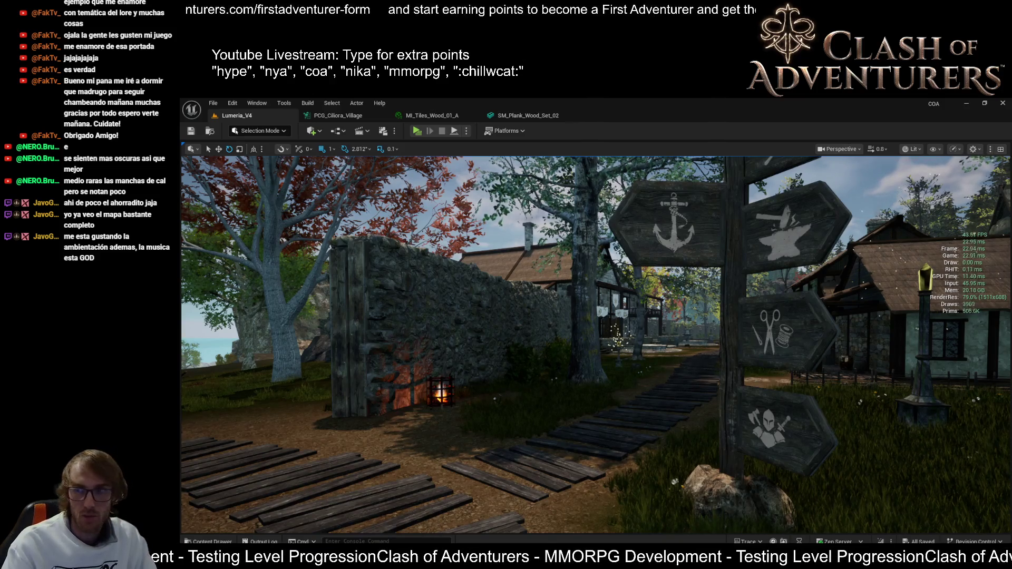
pyautogui.press('d')
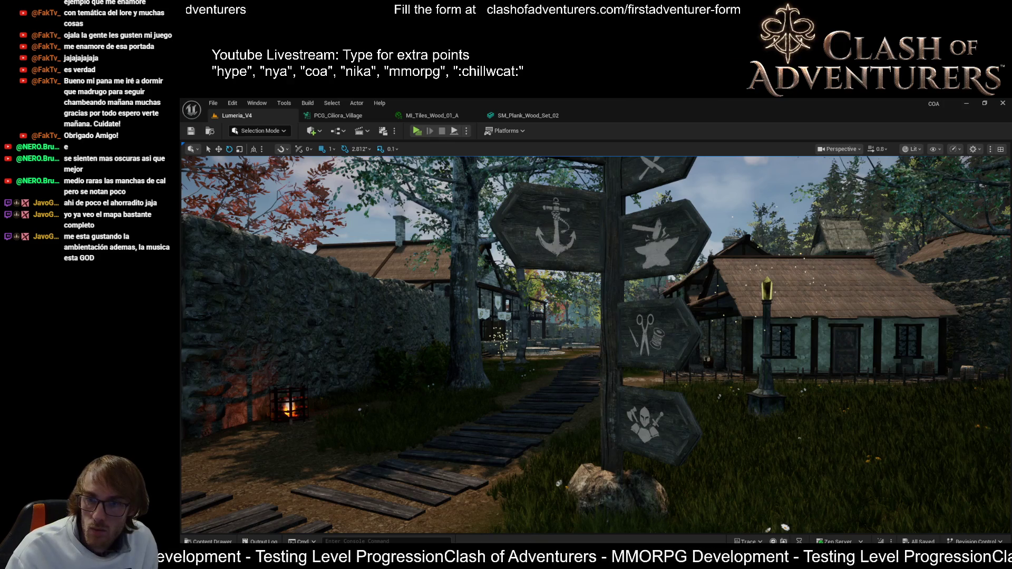
pyautogui.hotkey('alt', 'Tab')
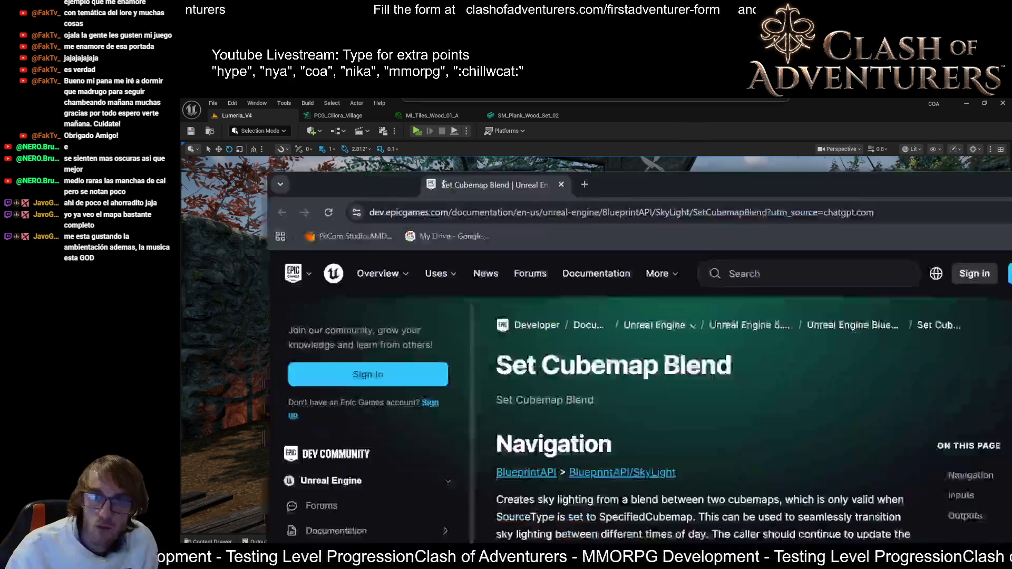
pyautogui.scroll(-3, 648, 440)
pyautogui.scroll(-6, 653, 432)
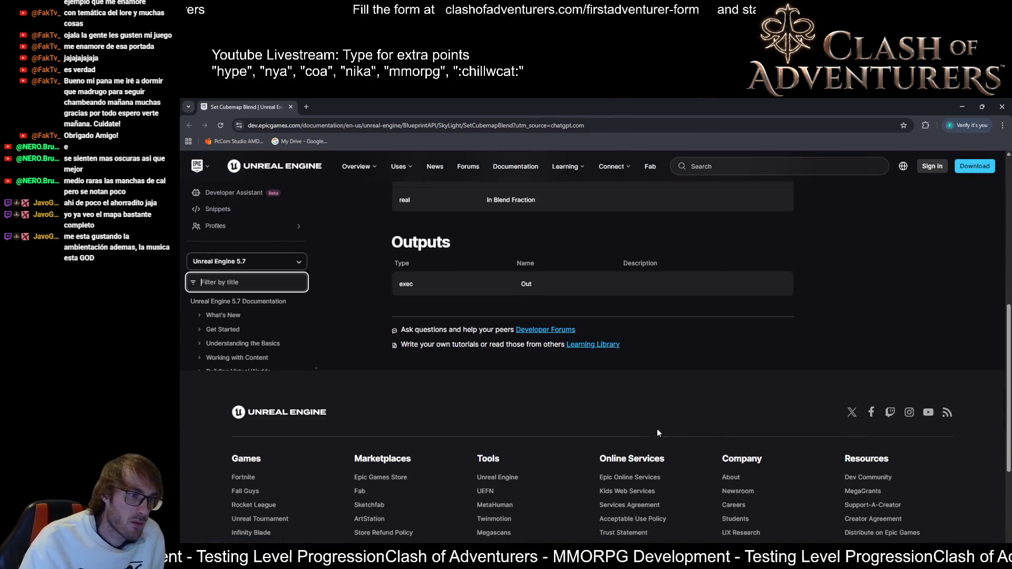
pyautogui.scroll(7, 670, 421)
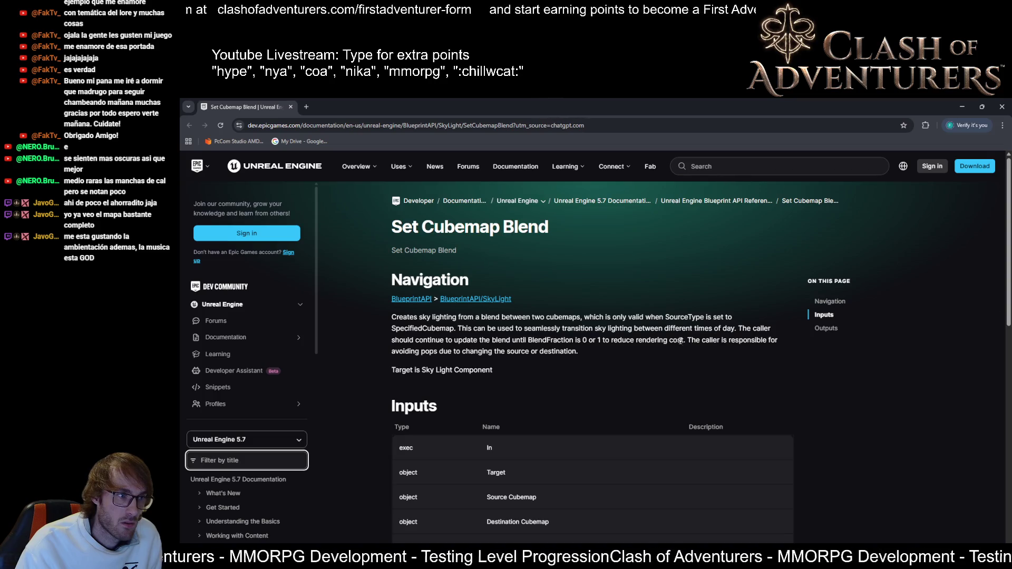
pyautogui.scroll(-5, 625, 355)
pyautogui.scroll(5, 624, 365)
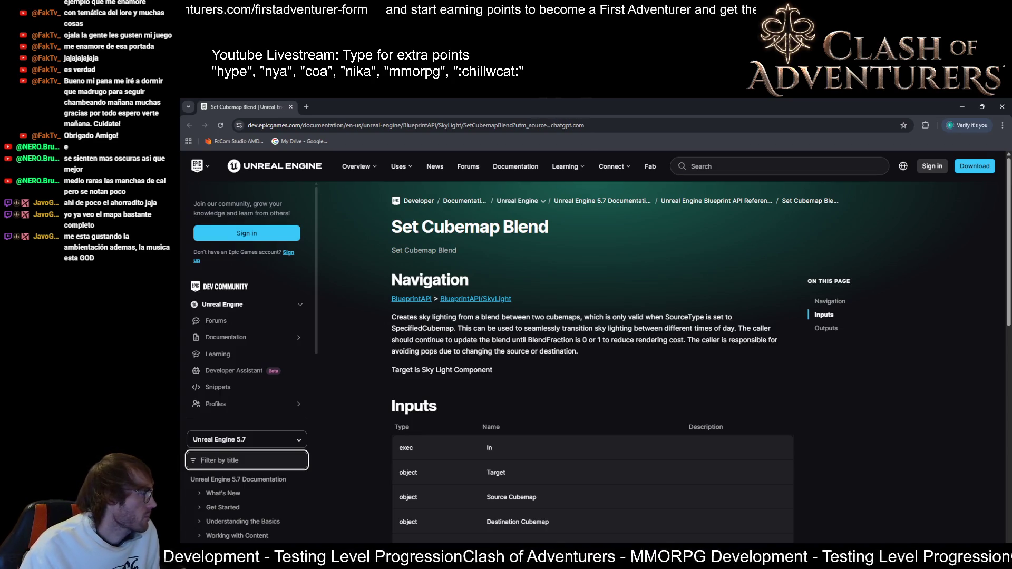
pyautogui.hotkey('alt', 'Tab')
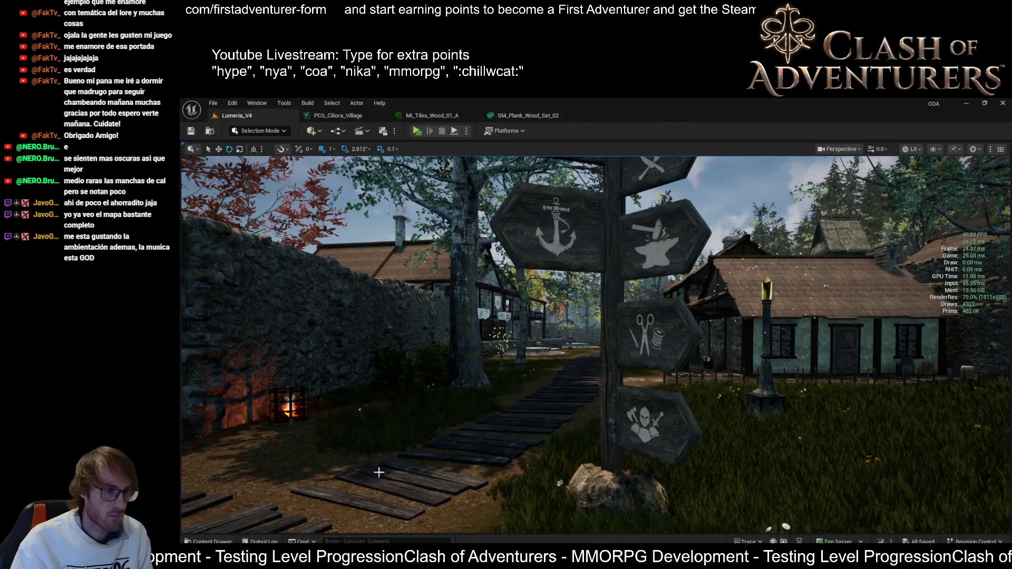
# - Switch from the editor to the Set Cubemap Blend SkyLight documentation in Chrome
pyautogui.hotkey('alt', 'Tab')
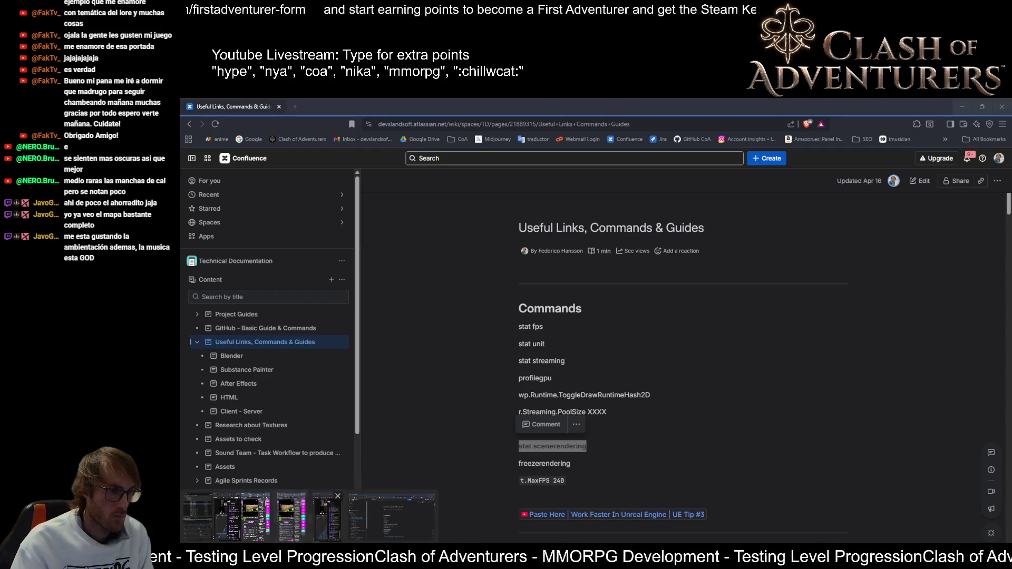
pyautogui.hotkey('alt', 'Tab')
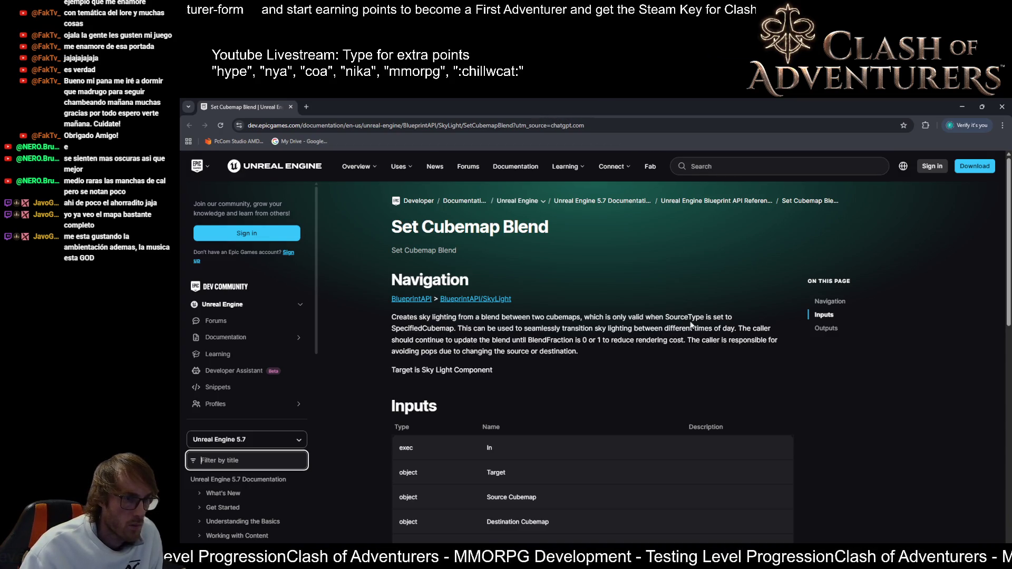
# - Highlight the word SourceType in the Set Cubemap Blend description and go back to the village viewport
pyautogui.doubleClick(681, 317)
pyautogui.hotkey('alt', 'Tab')
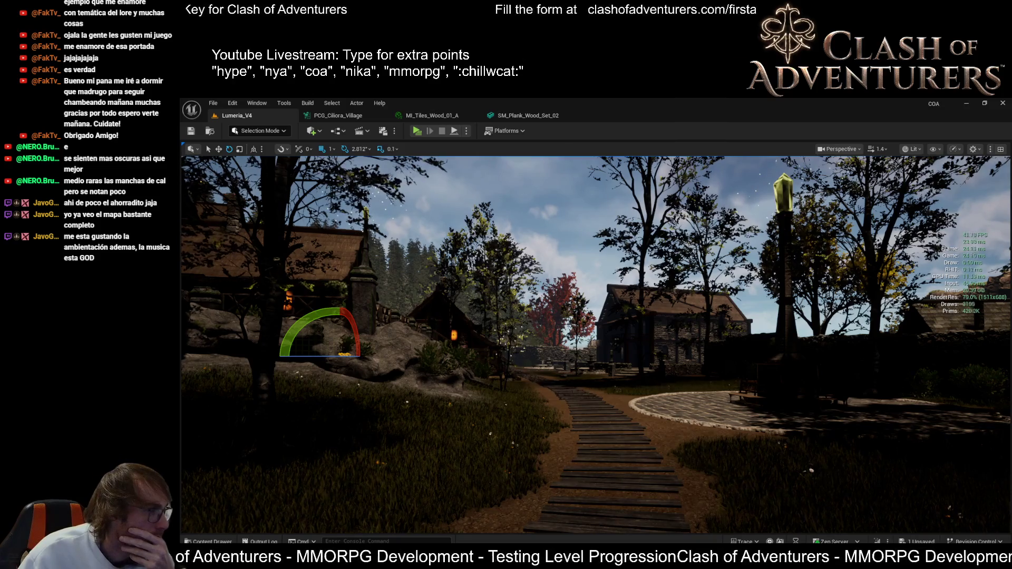
# - Bring the Set Cubemap Blend documentation page back to the front from the taskbar
pyautogui.click(759, 516)
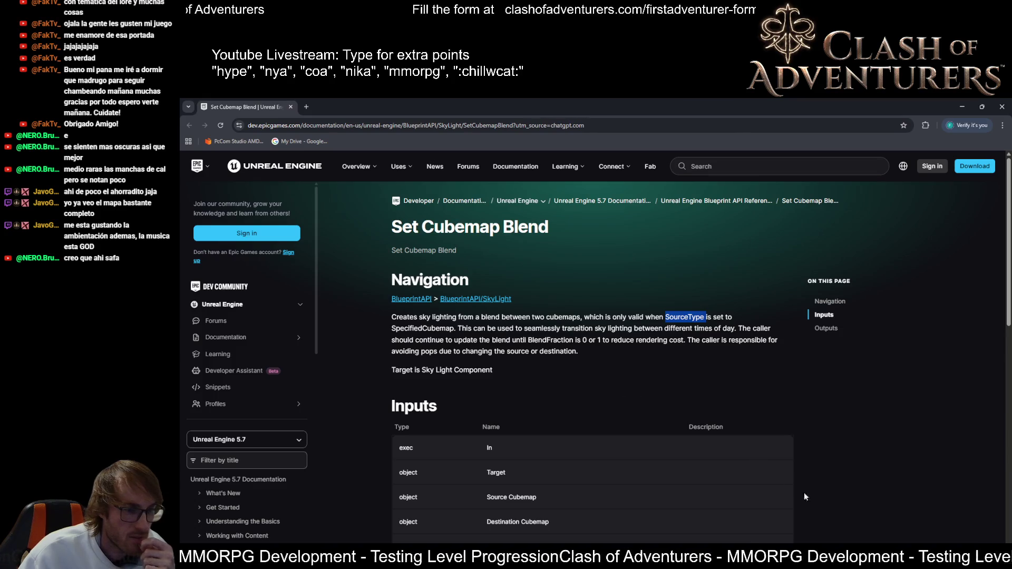
# - Finish reading the Set Cubemap Blend page and return to the Lumeria_V4 viewport
pyautogui.click(790, 558)
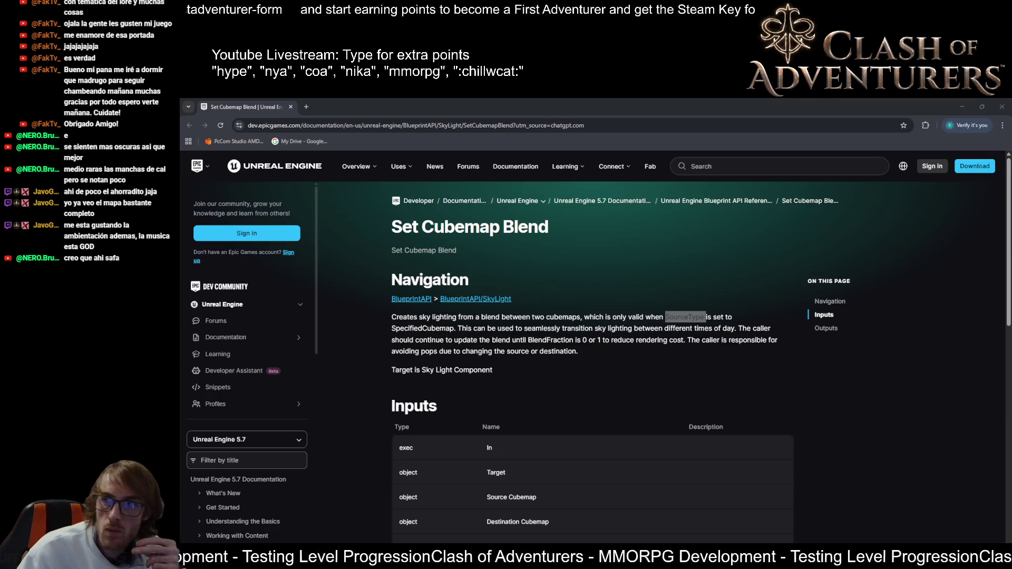
pyautogui.hotkey('alt', 'Tab')
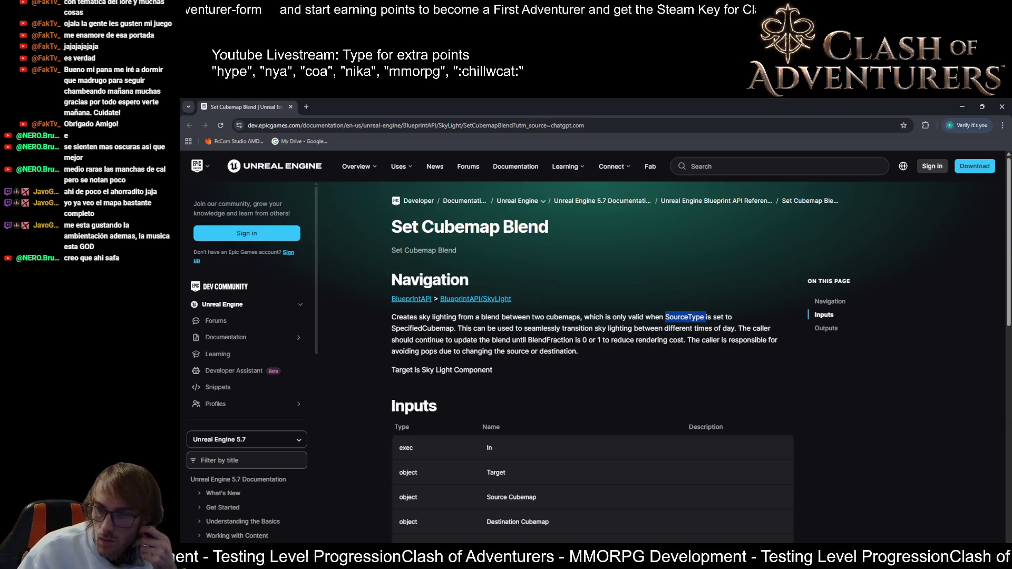
pyautogui.click(961, 107)
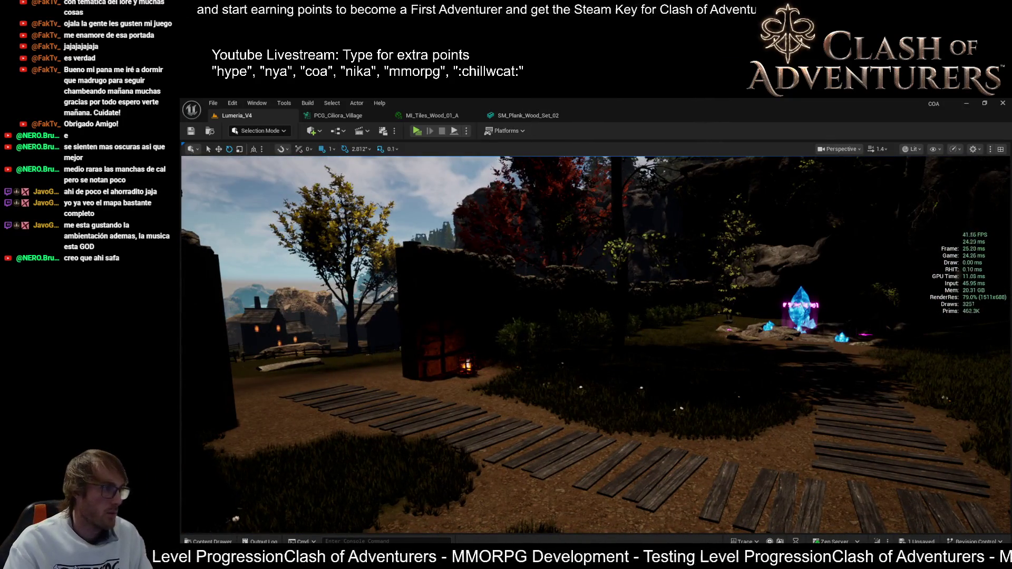
# - Turn the viewport performance stats overlay off and back on while framing the path and plaza
pyautogui.hotkey('ctrl', 'shift', 'h')
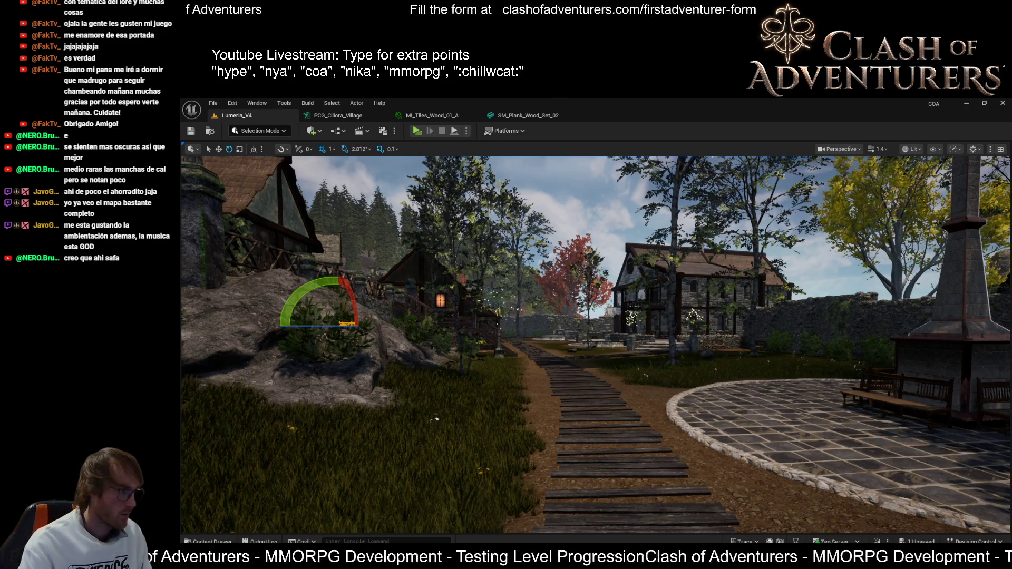
pyautogui.hotkey('ctrl', 'shift', 'h')
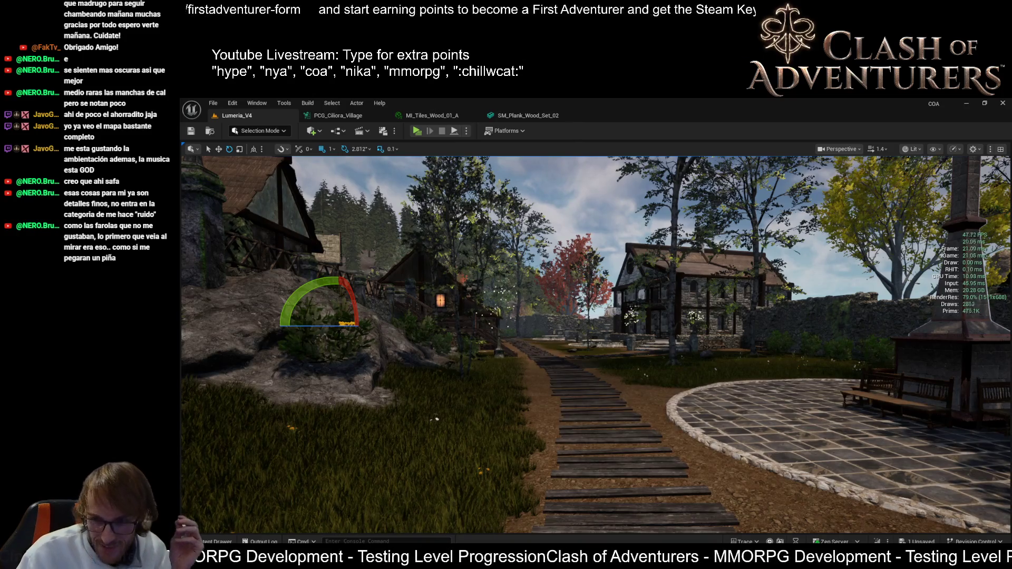
# - Fly the camera down the plank path past the houses and watchtower to the plaza monument
pyautogui.press('1')
pyautogui.scroll(-2, 595, 343)
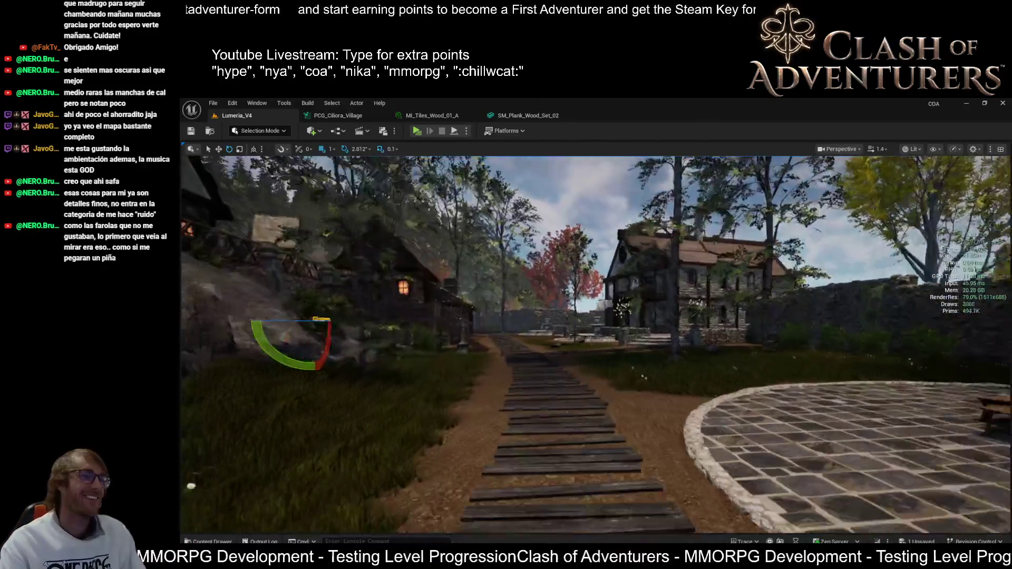
pyautogui.press('w')
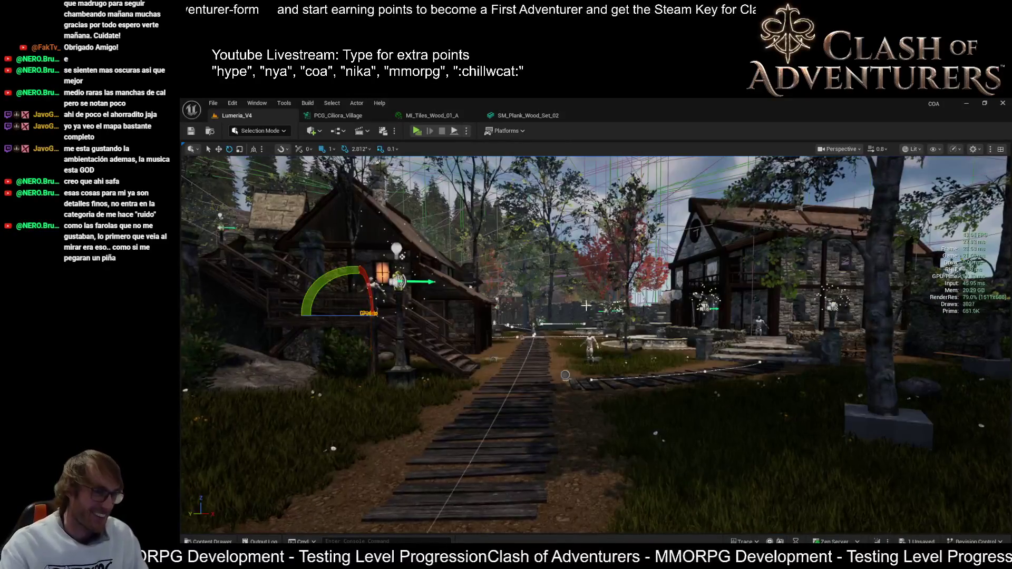
pyautogui.press('w')
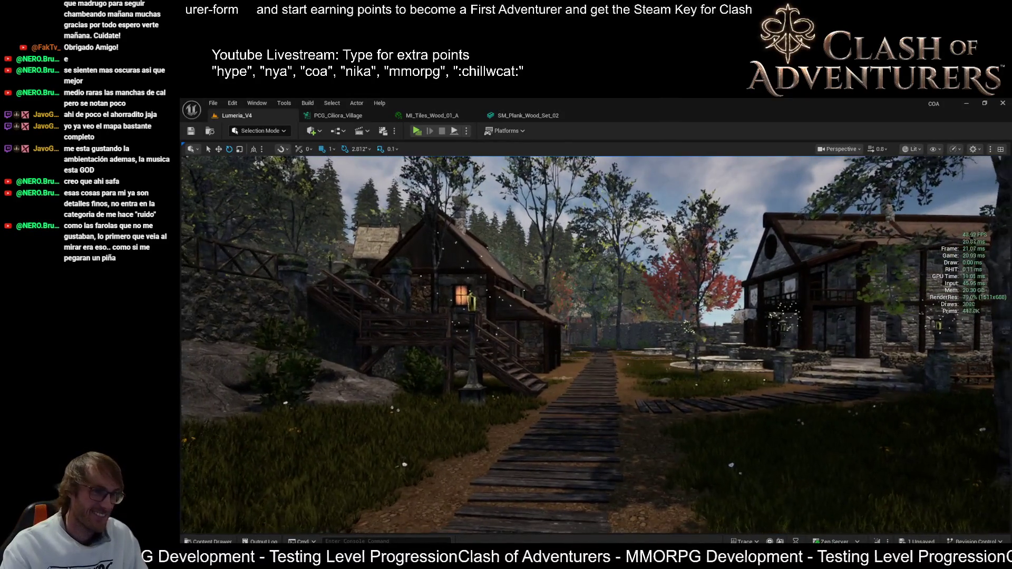
pyautogui.press('w')
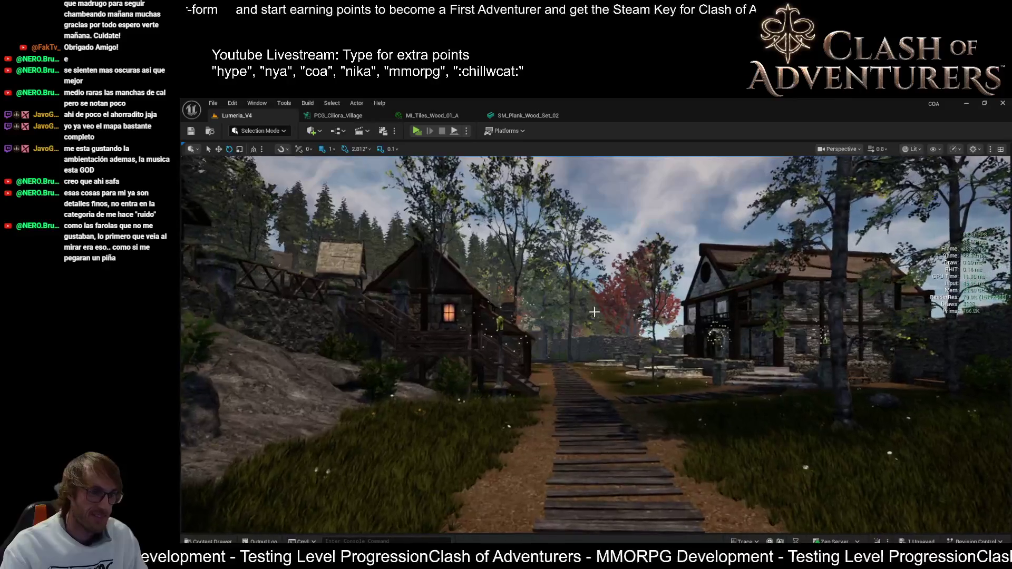
pyautogui.press('w')
pyautogui.press('w')
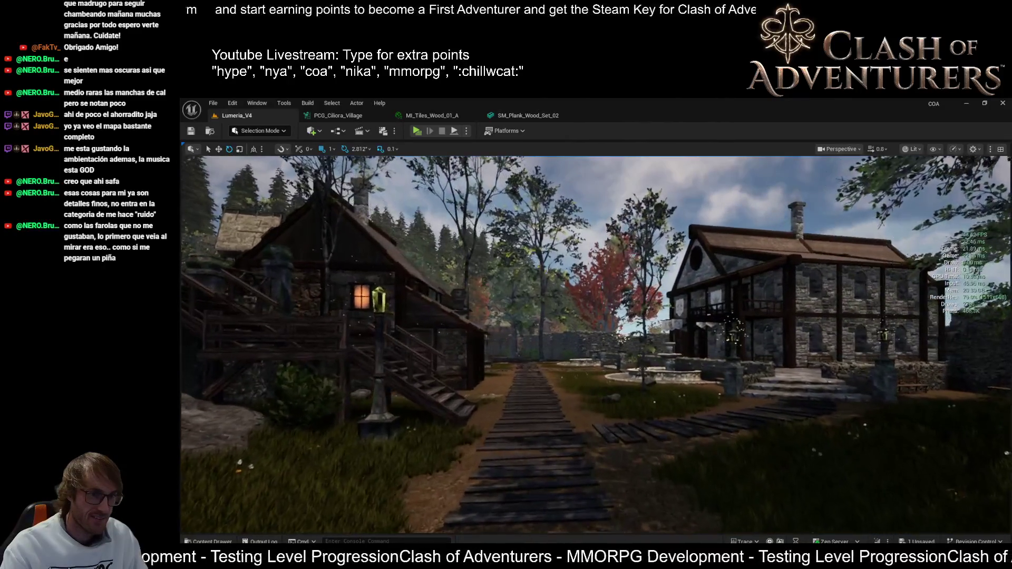
pyautogui.press('a')
pyautogui.press('w')
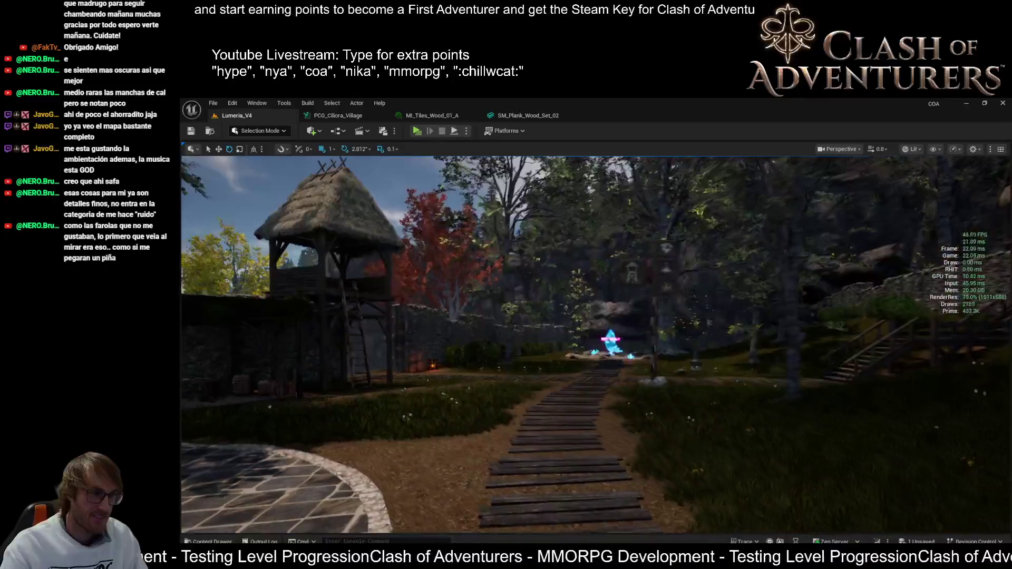
pyautogui.press('a')
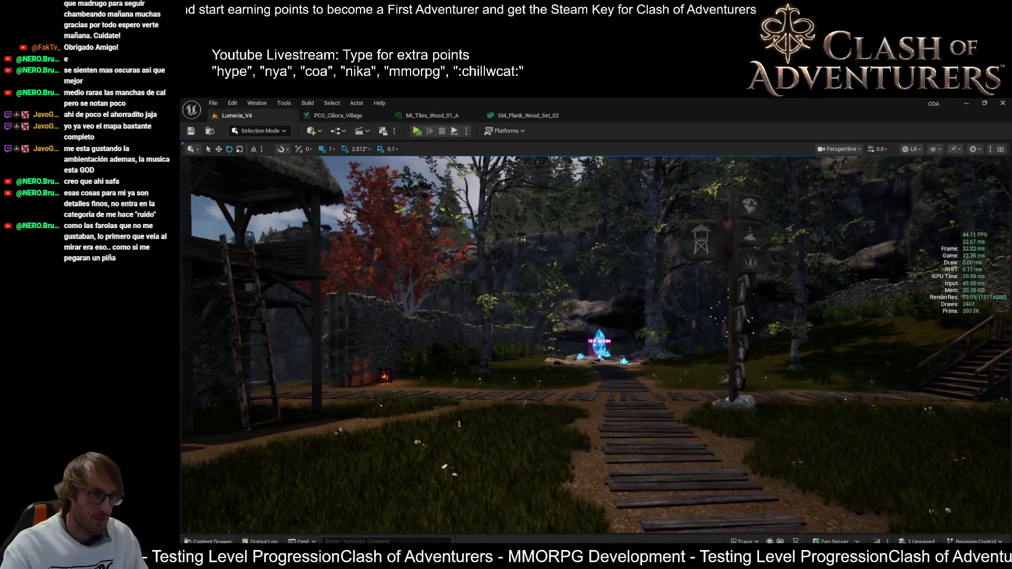
pyautogui.press('a')
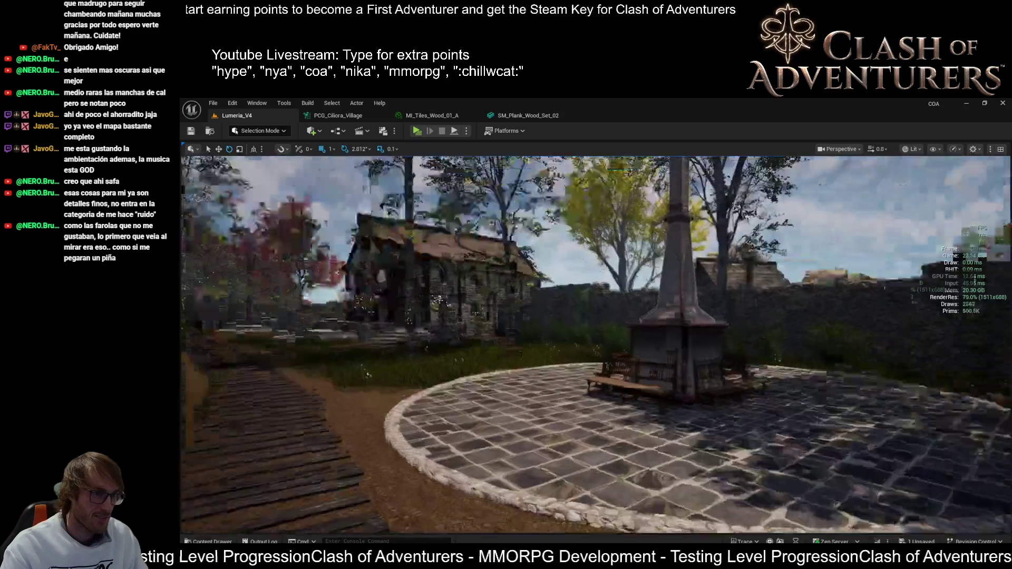
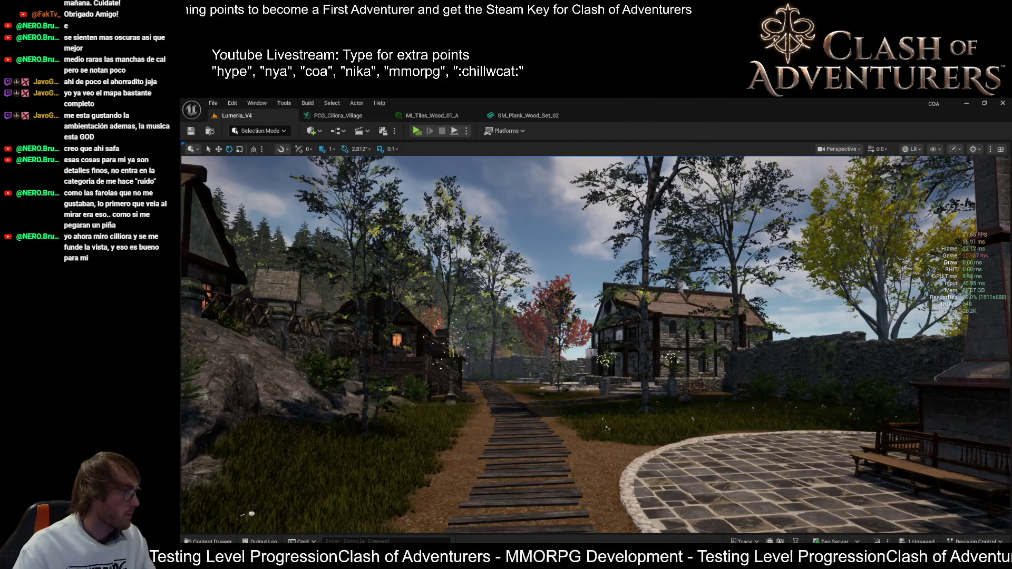
# - Toggle the performance stats overlay on and off twice, leaving only the Lumeria village scene visible
pyautogui.hotkey('ctrl', 'shift', 'h')
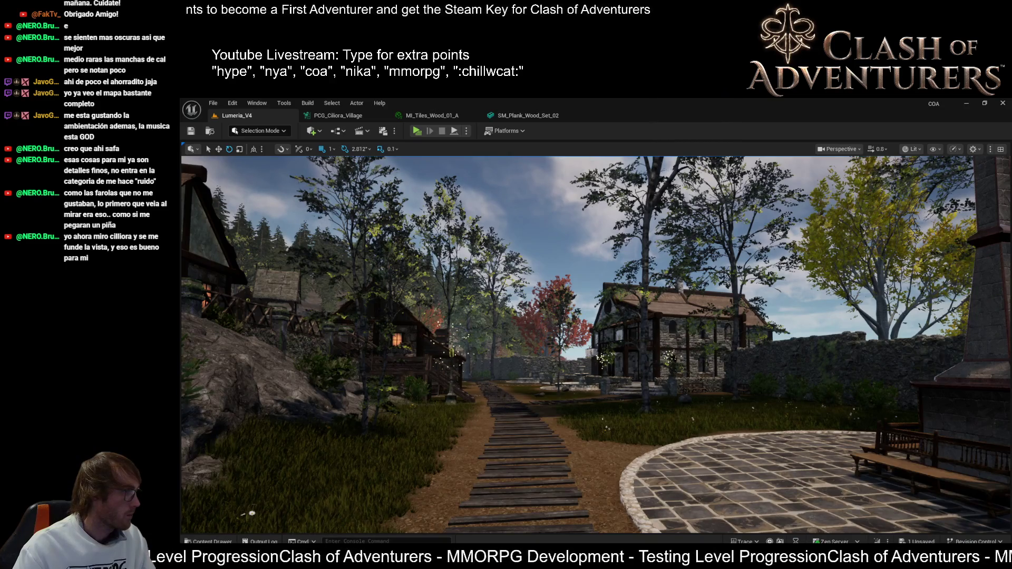
pyautogui.hotkey('ctrl', 'shift', 'h')
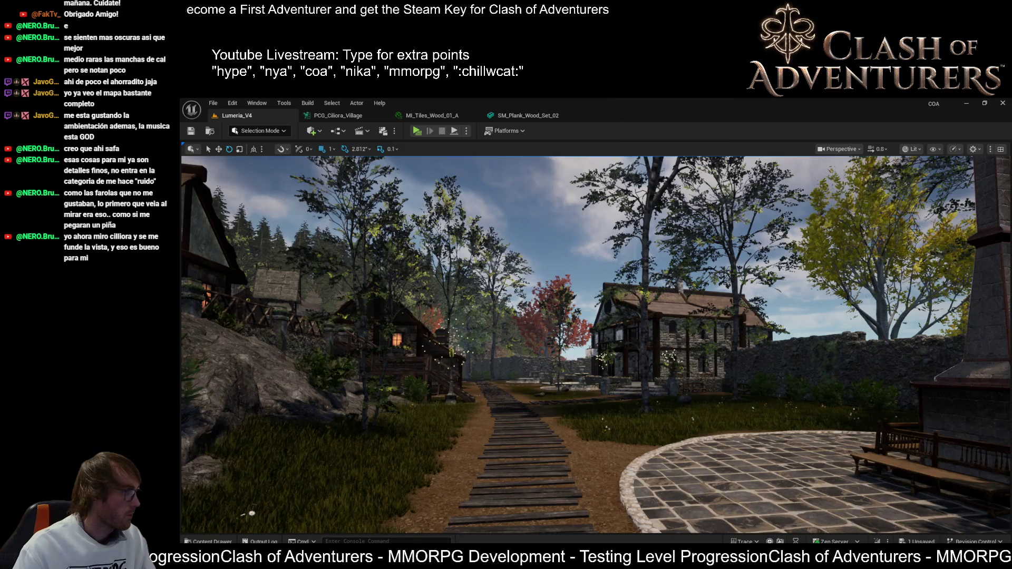
pyautogui.hotkey('ctrl', 'shift', 'h')
pyautogui.hotkey('ctrl', 'shift', 'h')
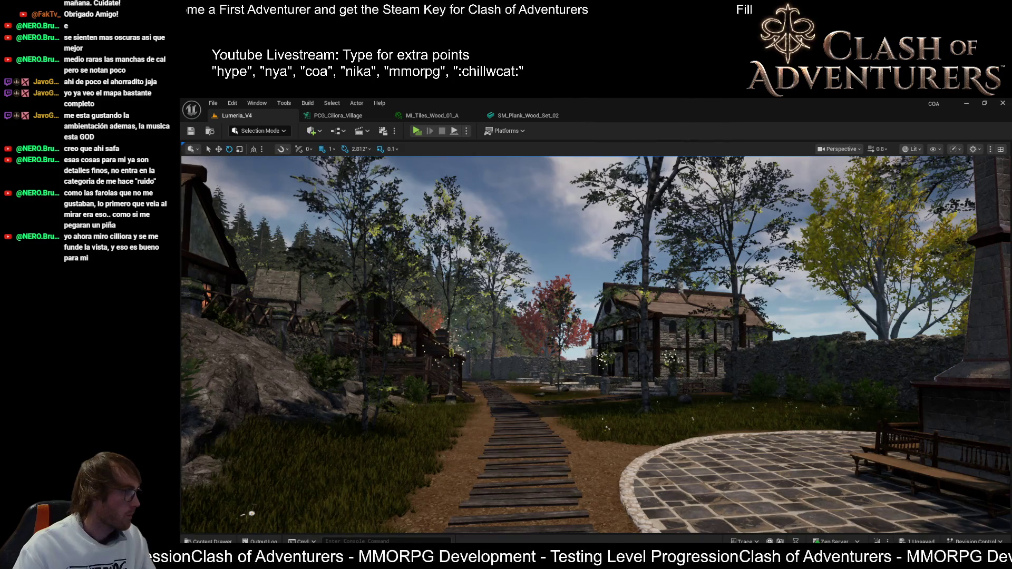
pyautogui.hotkey('ctrl', 'shift', 'h')
pyautogui.hotkey('ctrl', 'shift', 'h')
pyautogui.hotkey('ctrl', 'shift', 'h')
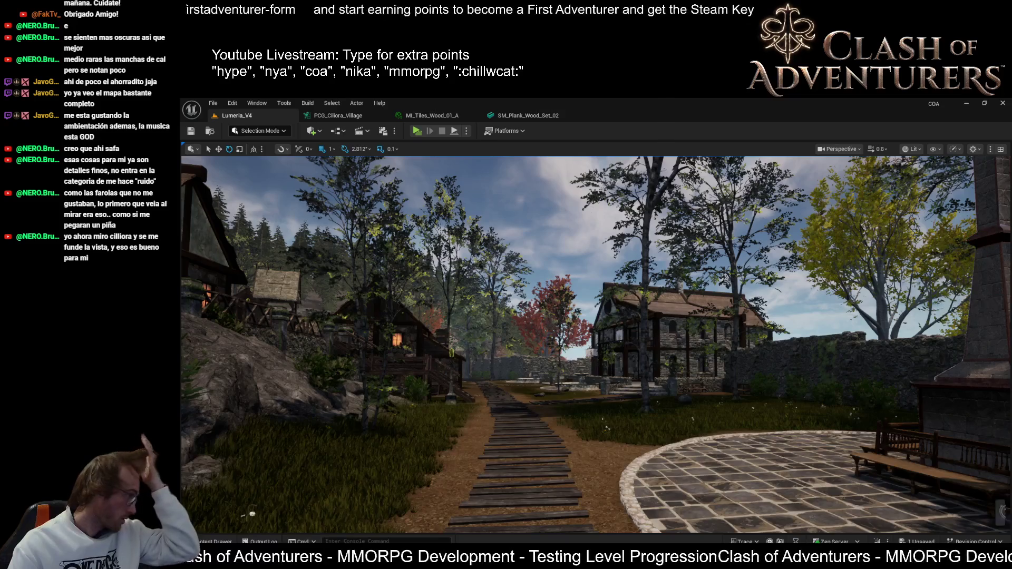
# - Save the Lumeria_V4 level changes and bring up the Sky Light Set Cubemap Blend documentation page
pyautogui.hotkey('ctrl', 's')
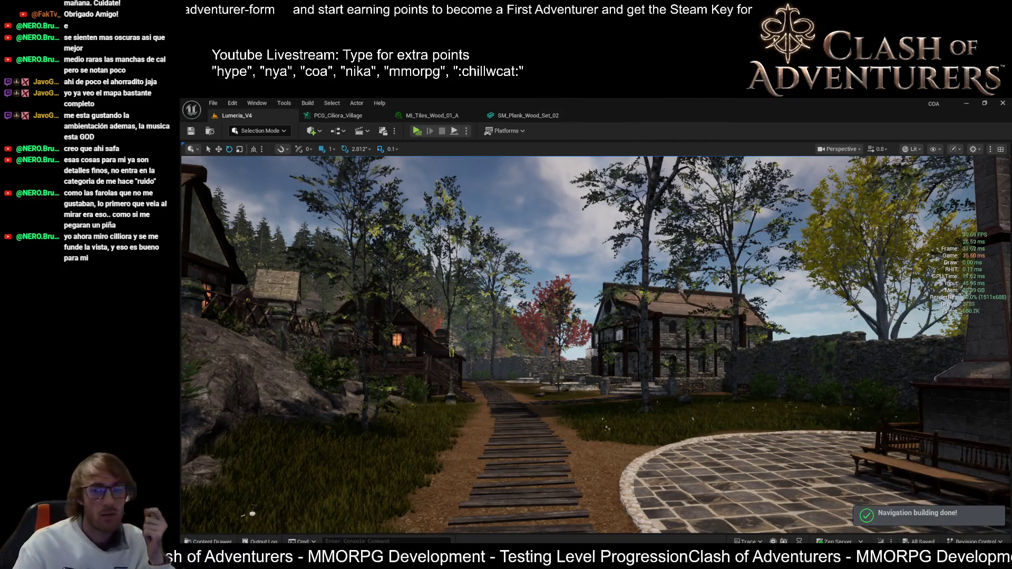
pyautogui.moveTo(711, 563)
pyautogui.click(757, 516)
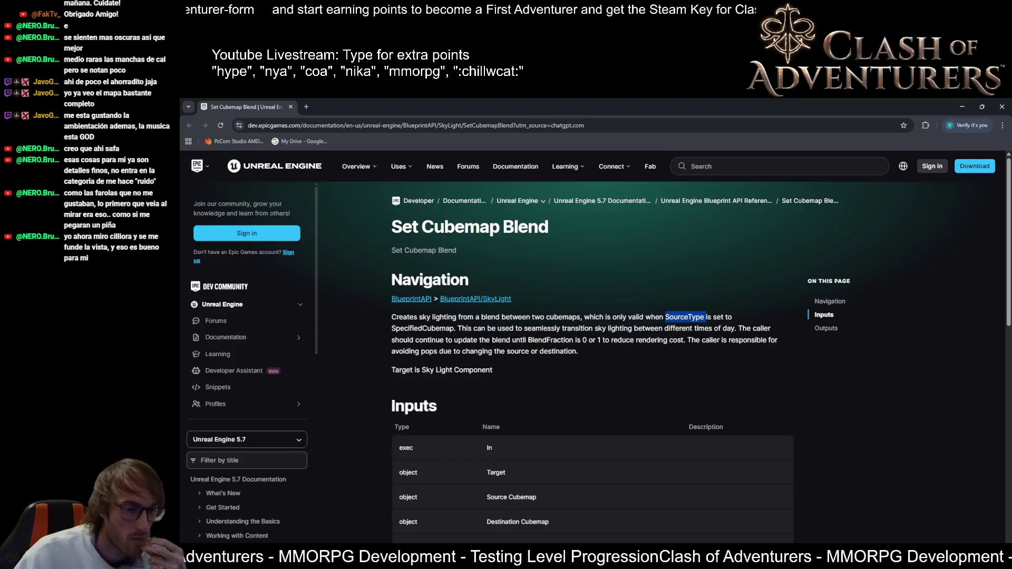